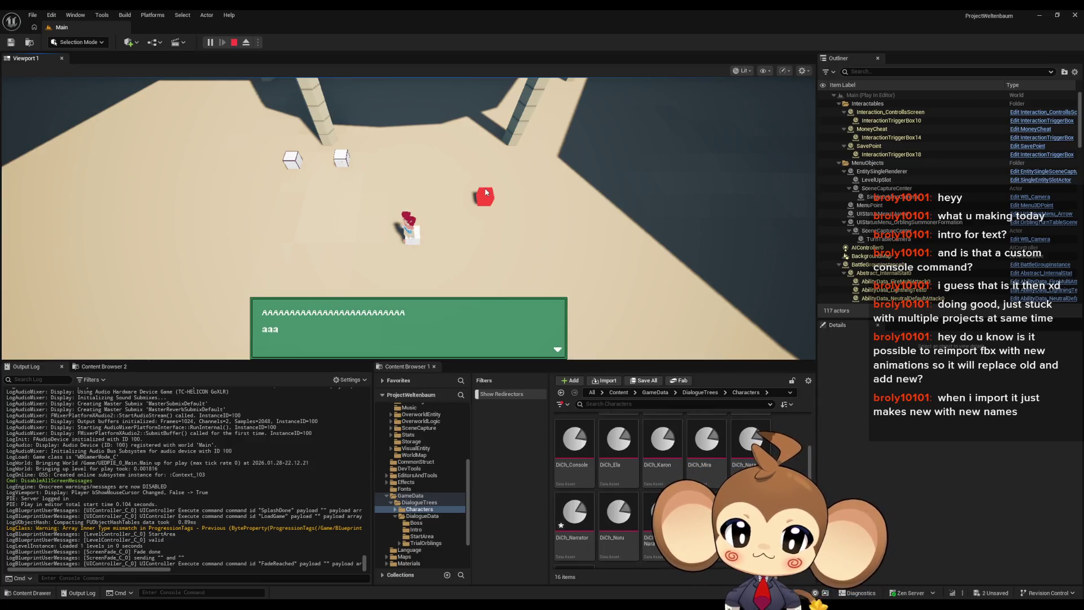
Advance the console dialogue through its three placeholder lines, then stop the play session.
{"action": "left_click", "coordinate": [486, 192]}
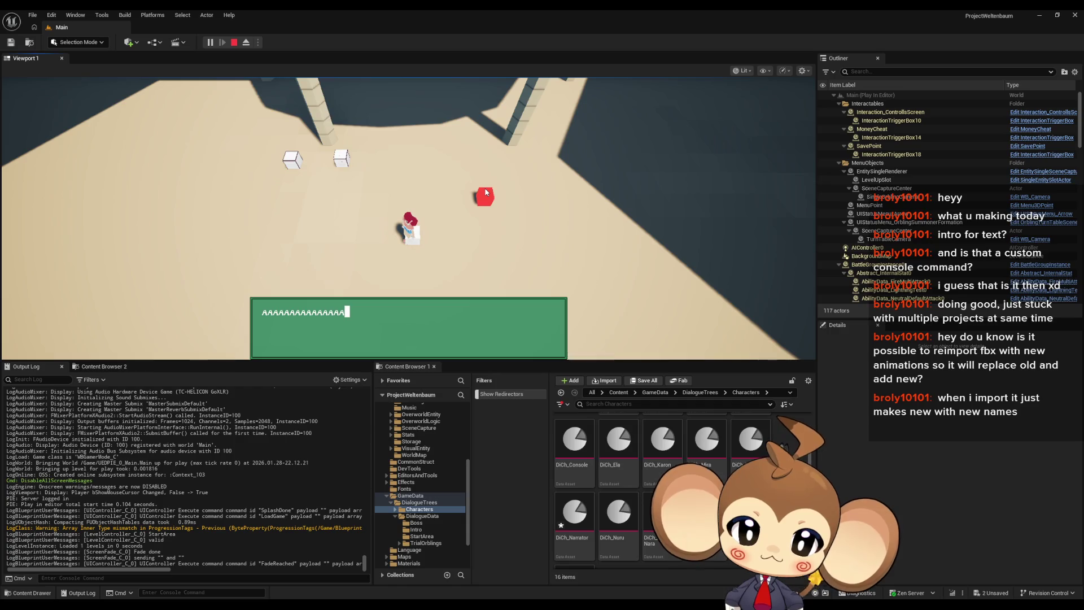
{"action": "left_click", "coordinate": [486, 192]}
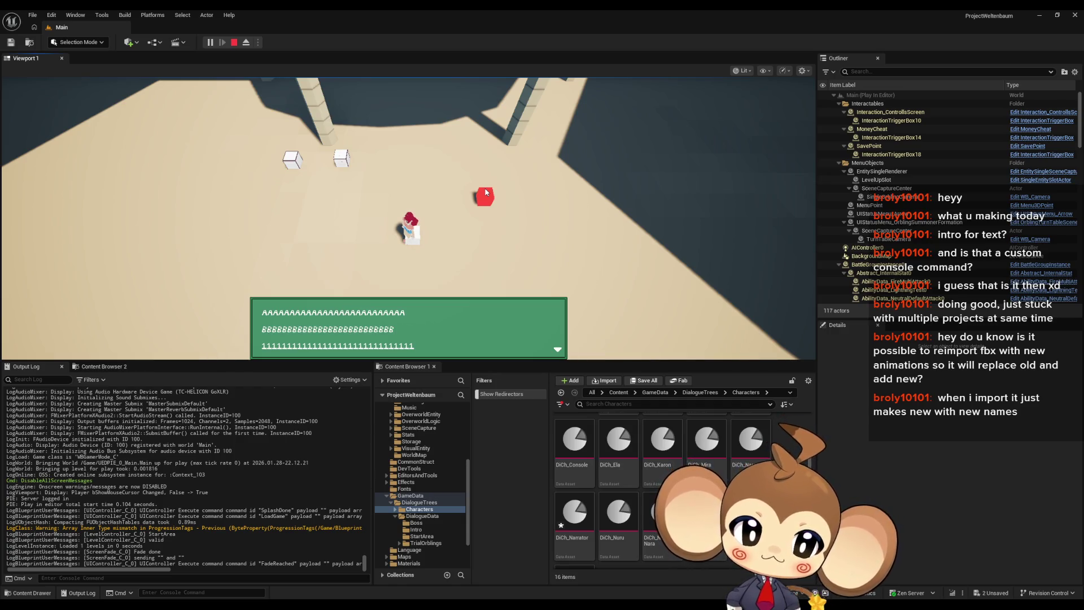
{"action": "left_click", "coordinate": [234, 42]}
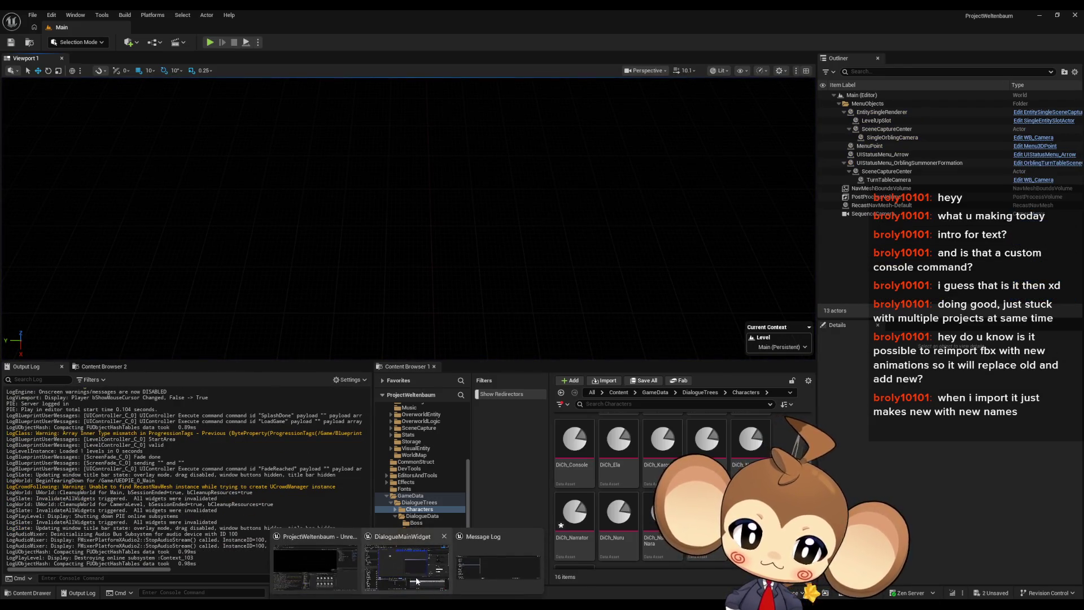
Bring up the DialogueMainWidget graph and frame the cursor blinking nodes.
{"action": "left_click", "coordinate": [416, 581]}
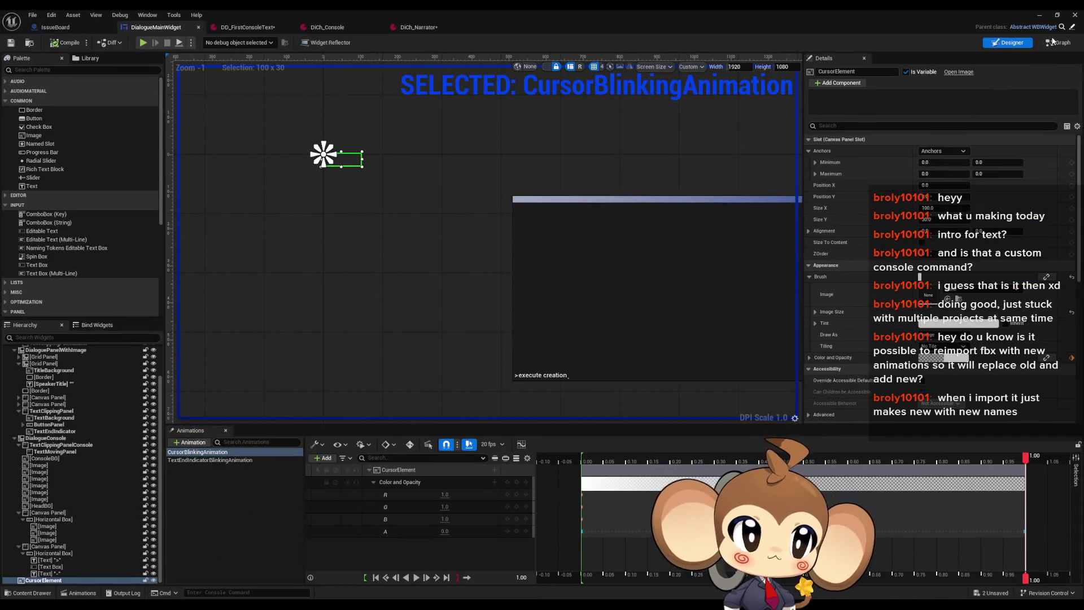
{"action": "left_click", "coordinate": [1054, 43]}
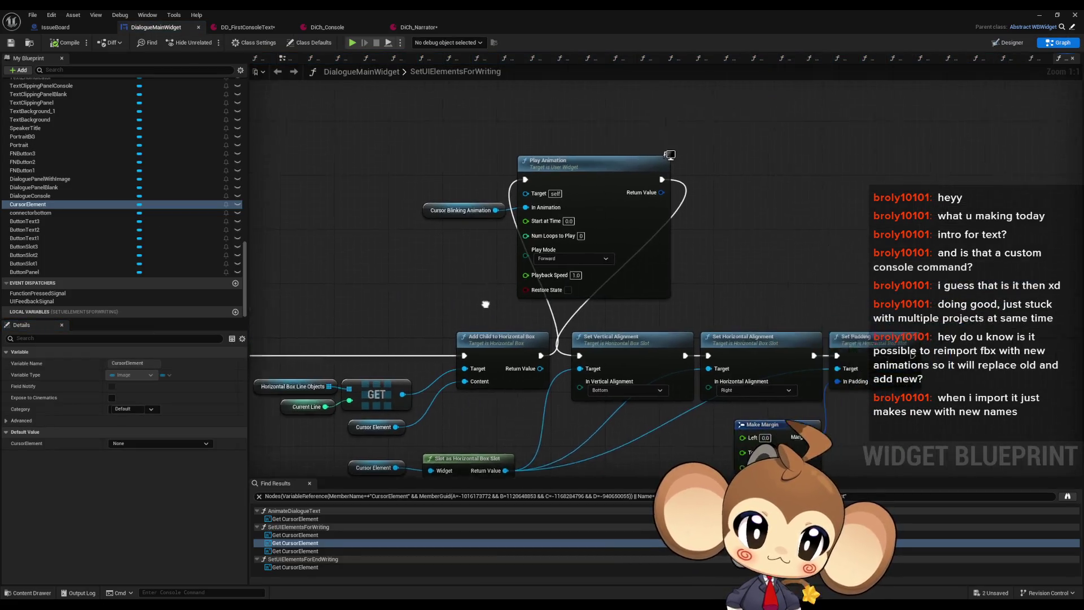
{"action": "left_click_drag", "start_coordinate": [551, 309], "coordinate": [653, 291]}
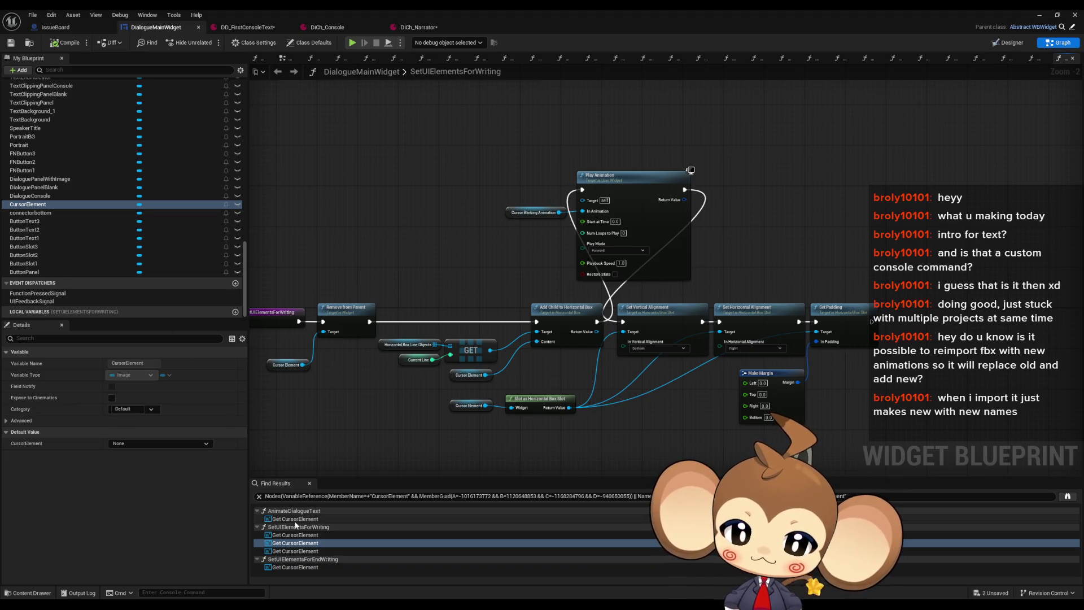
{"action": "scroll", "coordinate": [408, 258], "scroll_direction": "down", "scroll_amount": 1}
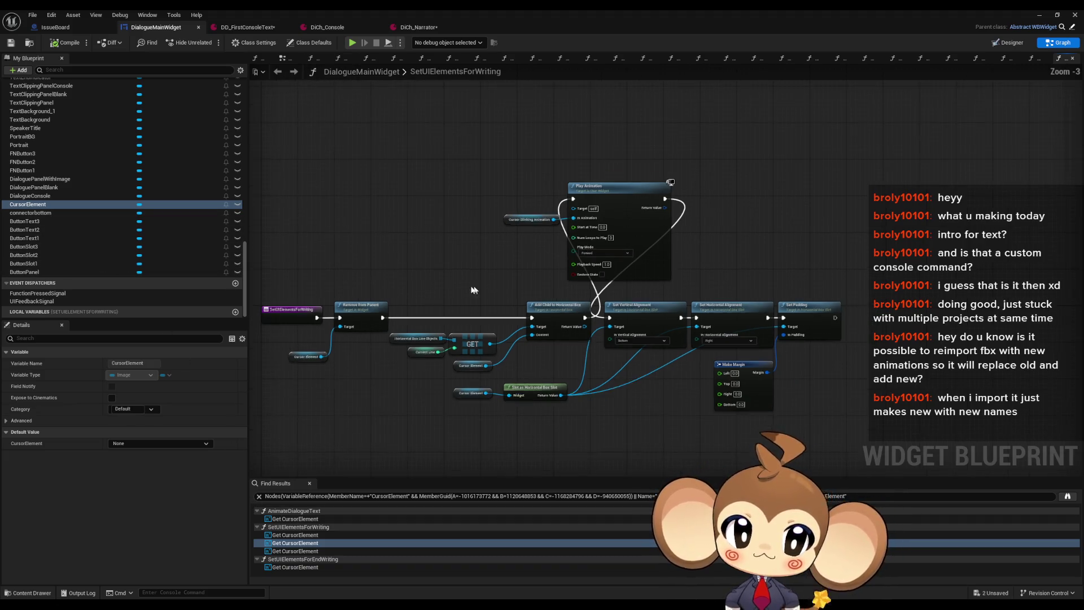
{"action": "left_click_drag", "start_coordinate": [503, 251], "coordinate": [600, 240]}
Find references to CursorBlinkingAnimation and jump to its use in StartUIElementAnimations.
{"action": "right_click", "coordinate": [601, 209]}
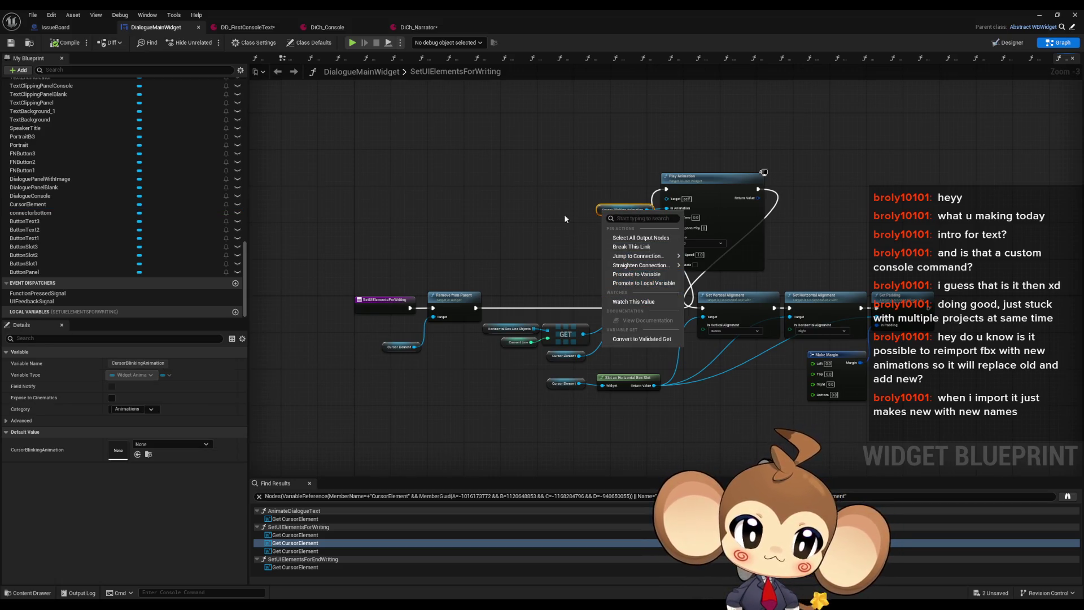
{"action": "left_click", "coordinate": [599, 208]}
{"action": "left_click", "coordinate": [599, 208]}
{"action": "right_click", "coordinate": [600, 209]}
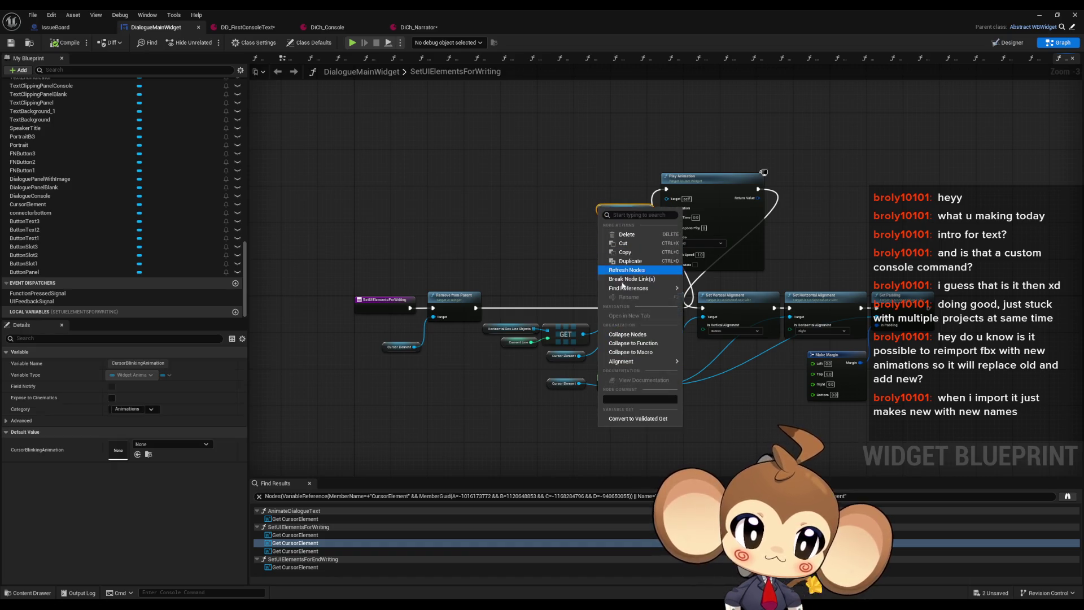
{"action": "left_click", "coordinate": [703, 318]}
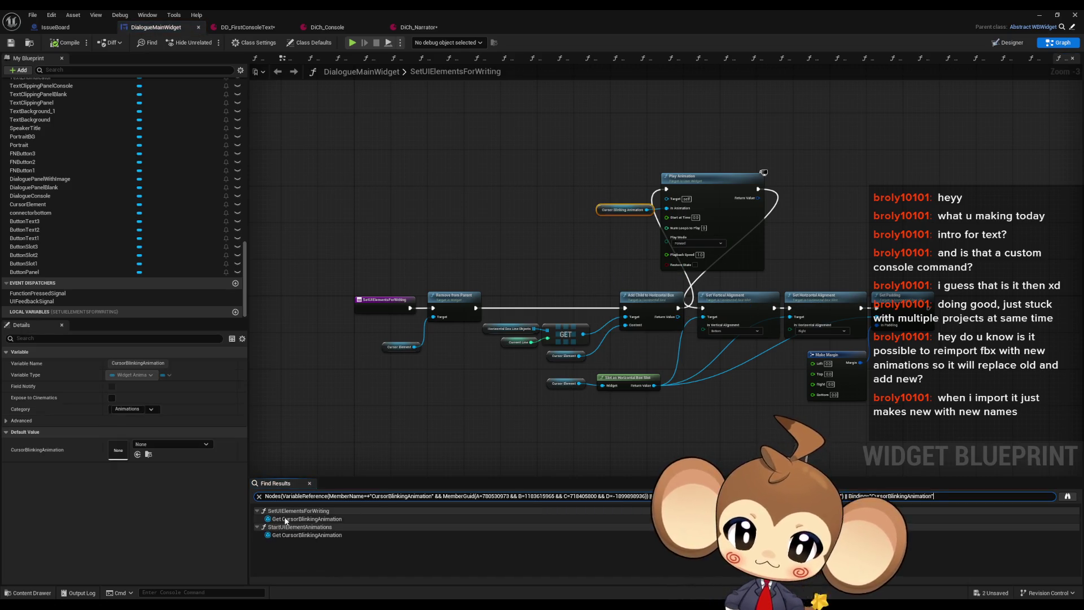
{"action": "left_click", "coordinate": [299, 519]}
{"action": "left_click", "coordinate": [291, 535]}
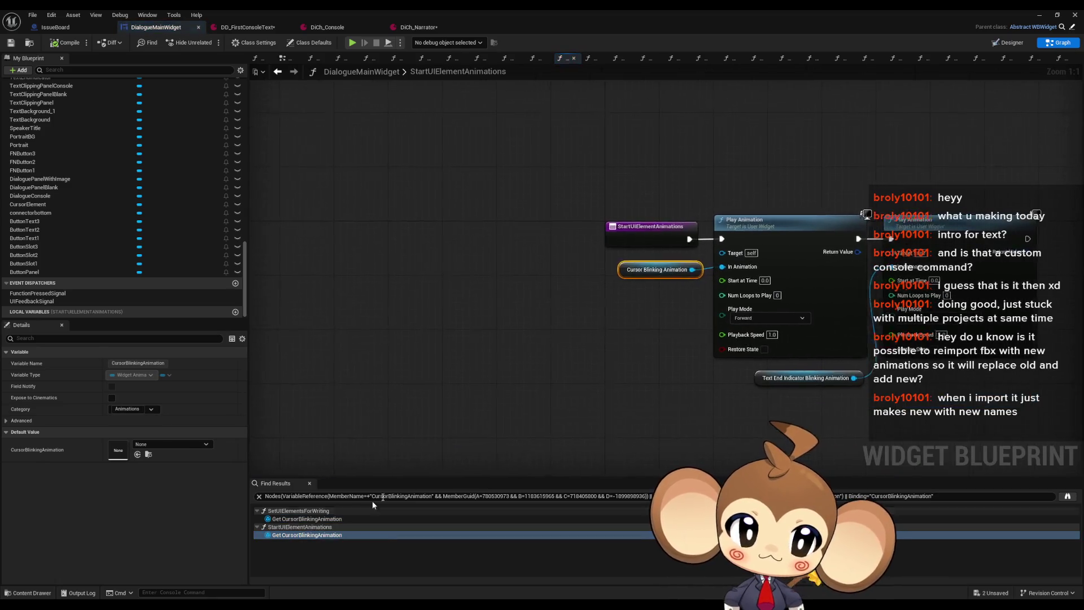
Find calls to StartUIElementAnimations and open the one in AnimateDialogueText.
{"action": "left_click", "coordinate": [706, 375]}
{"action": "left_click", "coordinate": [610, 400], "text": "shift"}
{"action": "right_click", "coordinate": [451, 261]}
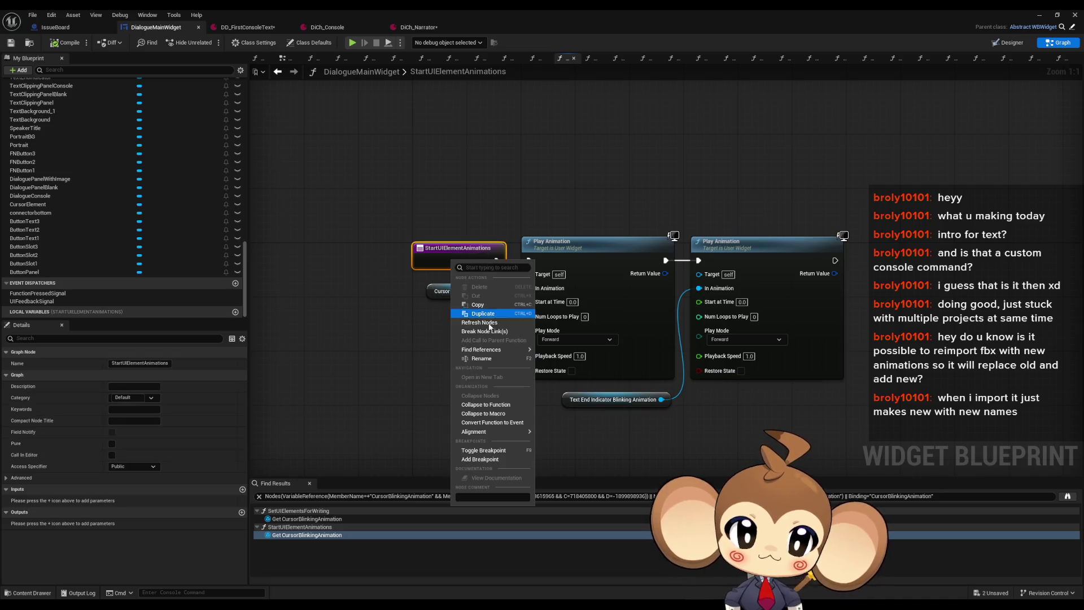
{"action": "mouse_move", "coordinate": [497, 350]}
{"action": "left_click", "coordinate": [563, 372]}
{"action": "left_click", "coordinate": [304, 519]}
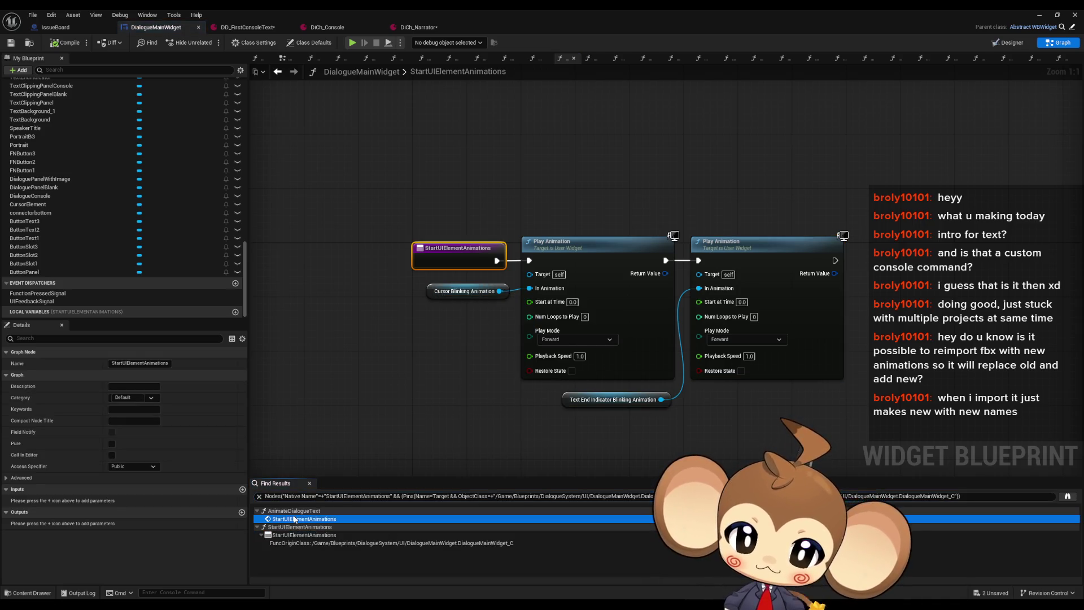
{"action": "scroll", "coordinate": [650, 327], "scroll_direction": "down", "scroll_amount": 3}
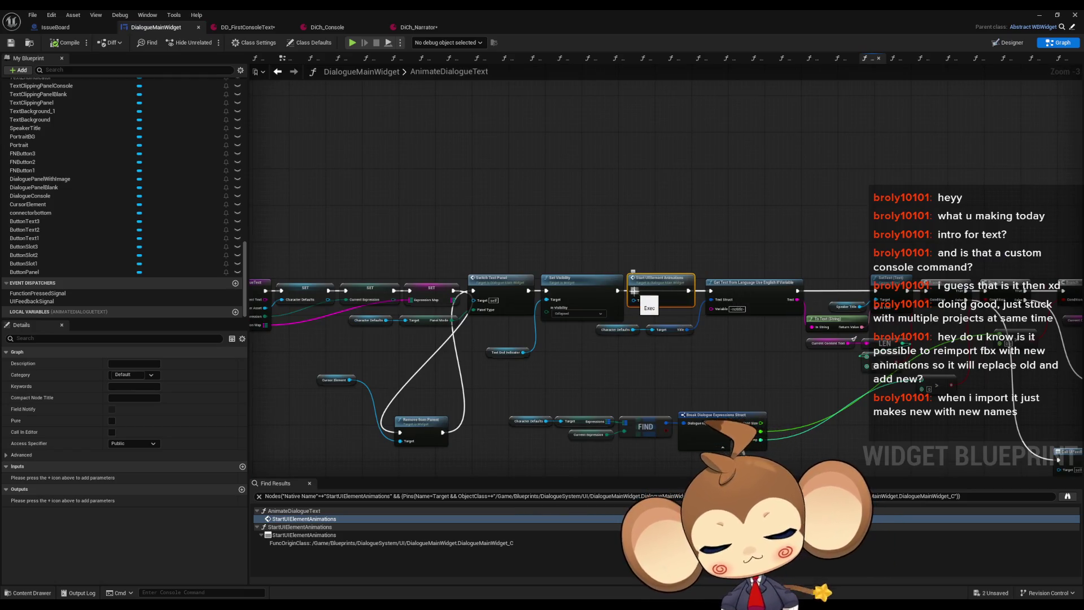
Reconnect the exec wire into Start UIElement Animations and return to the level editor.
{"action": "mouse_move", "coordinate": [637, 293]}
{"action": "left_mouse_down"}
{"action": "mouse_move", "coordinate": [624, 305]}
{"action": "mouse_move", "coordinate": [621, 291]}
{"action": "left_mouse_up"}
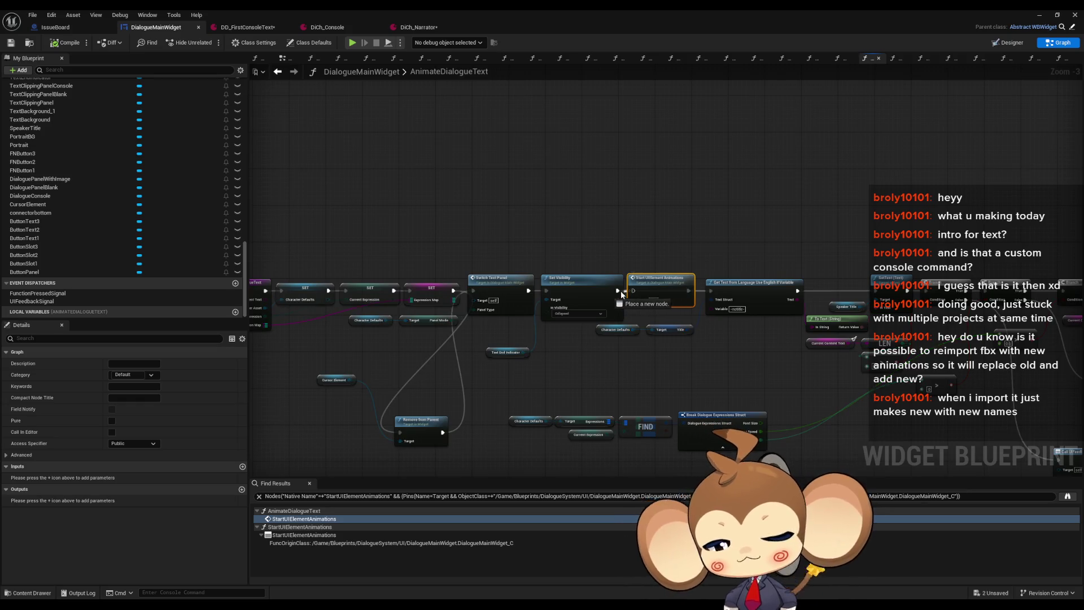
{"action": "left_click", "coordinate": [942, 132]}
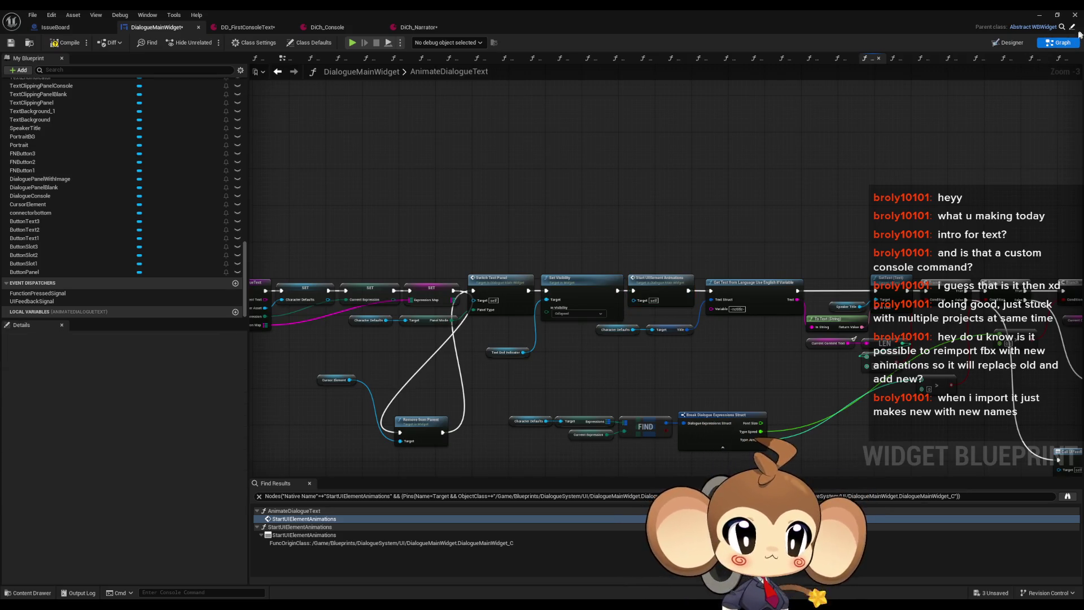
{"action": "left_click", "coordinate": [1039, 15]}
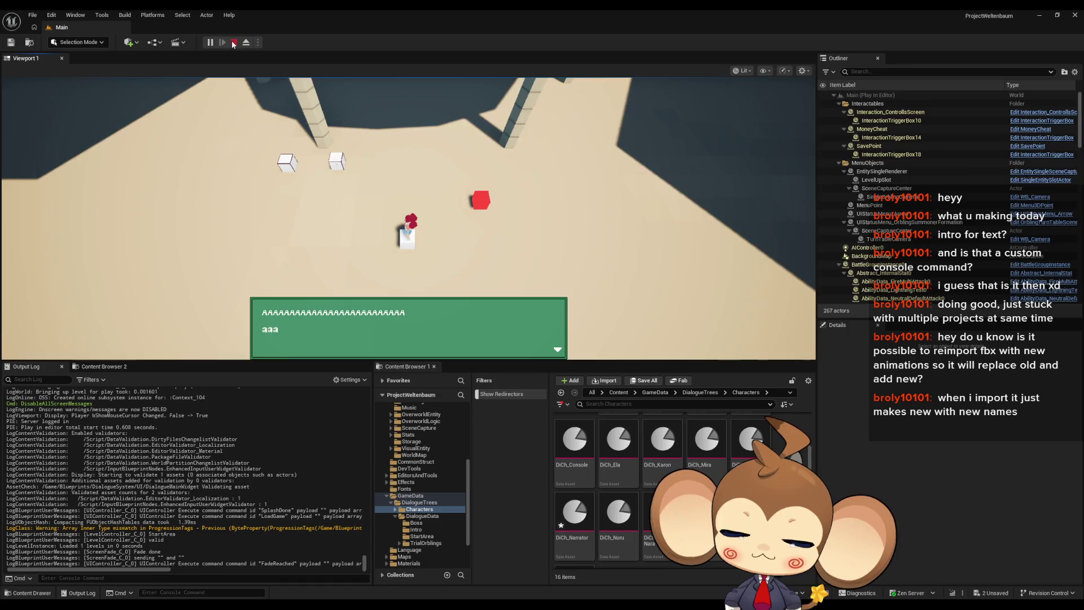
Stop the play session and bring up the DialogueMainWidget and DD_FirstConsoleText editors.
{"action": "left_click", "coordinate": [234, 42]}
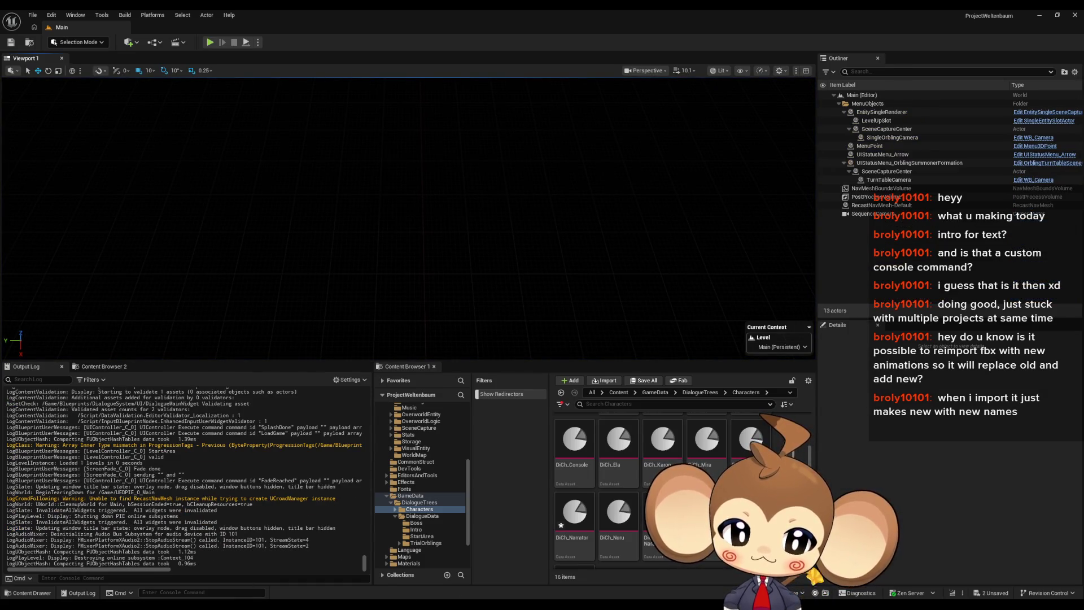
{"action": "left_click", "coordinate": [402, 560]}
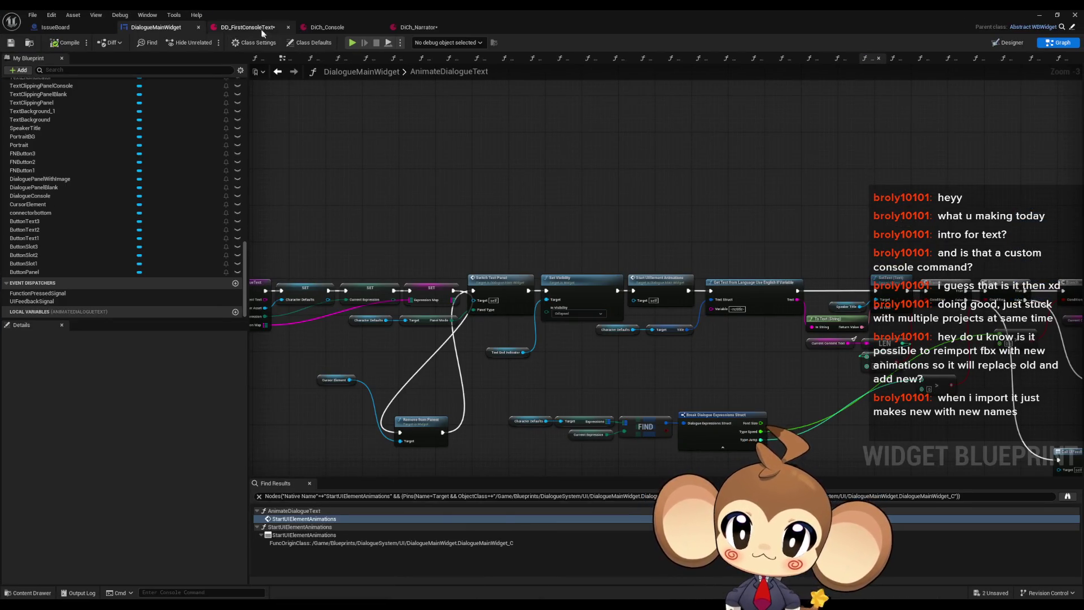
{"action": "left_click", "coordinate": [262, 29]}
Lower DiCh_Narrator's TypeSpeed from 1.0 to 0.05 and go back to the level.
{"action": "left_click", "coordinate": [414, 29]}
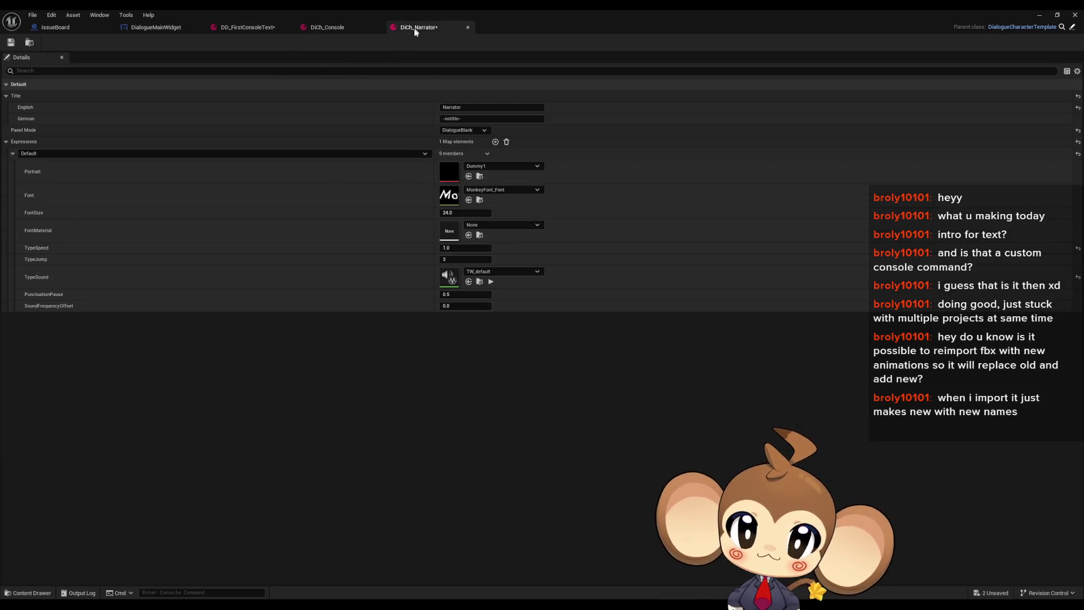
{"action": "left_click", "coordinate": [452, 247]}
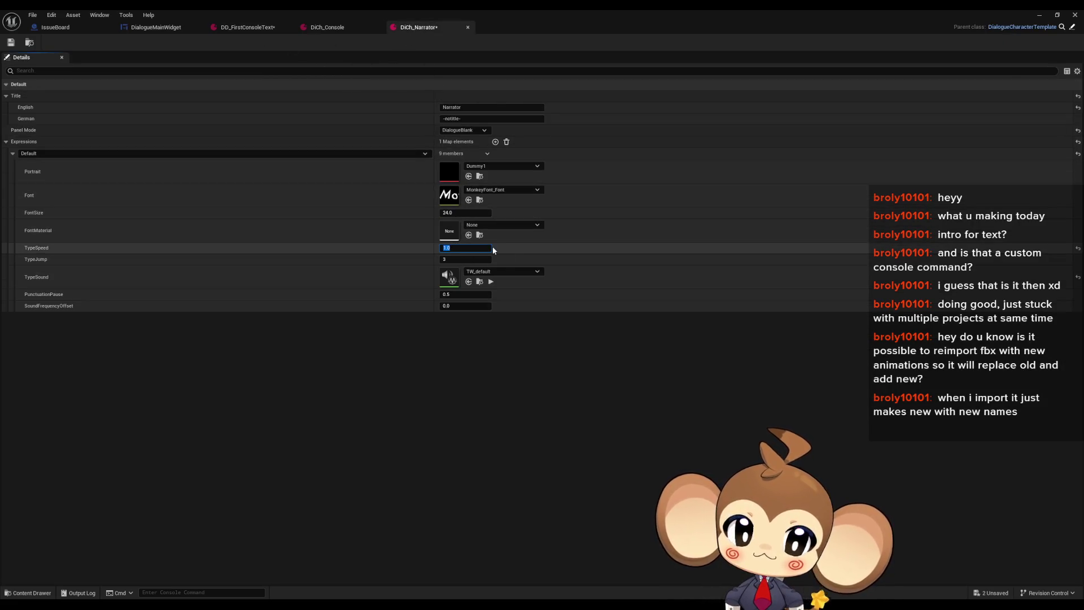
{"action": "type", "text": "0."}
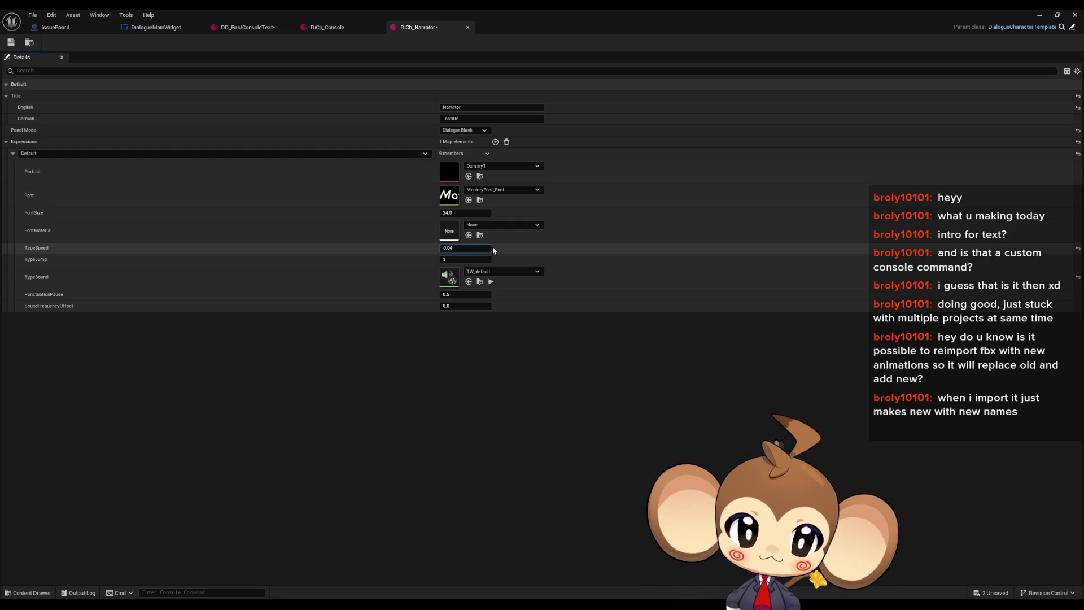
{"action": "key", "text": "Return"}
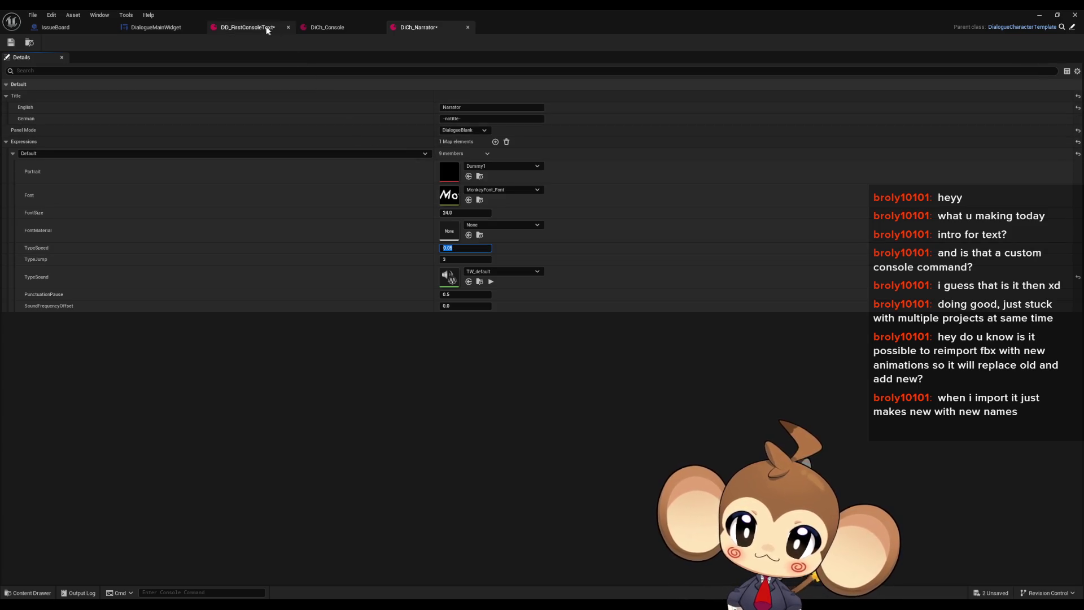
{"action": "left_click", "coordinate": [268, 28]}
{"action": "left_click", "coordinate": [1037, 14]}
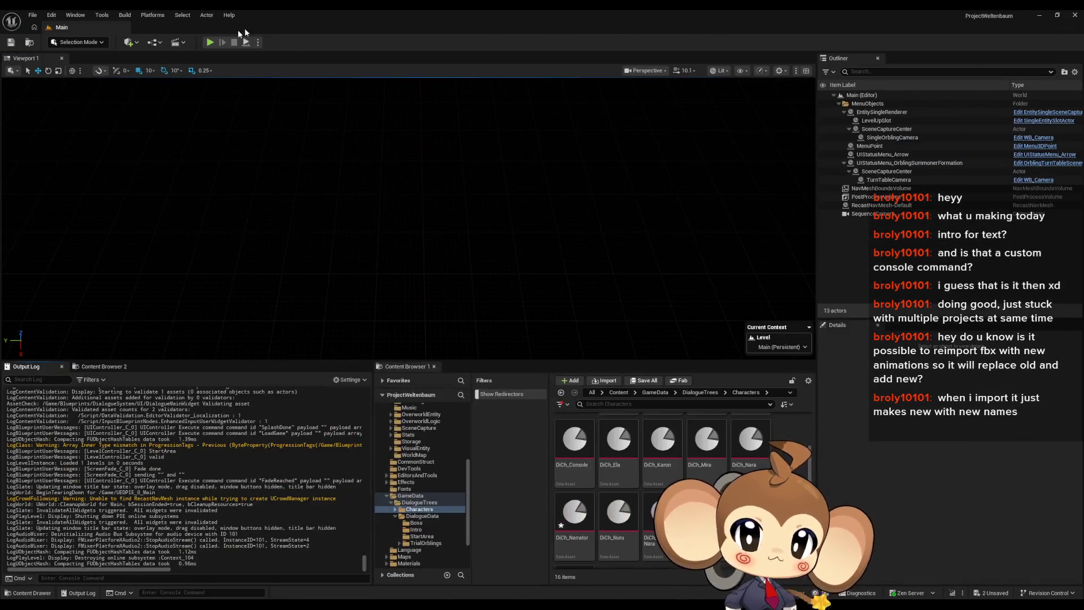
Run a play-in-editor test of the faster dialogue, then stop it.
{"action": "left_click", "coordinate": [210, 42]}
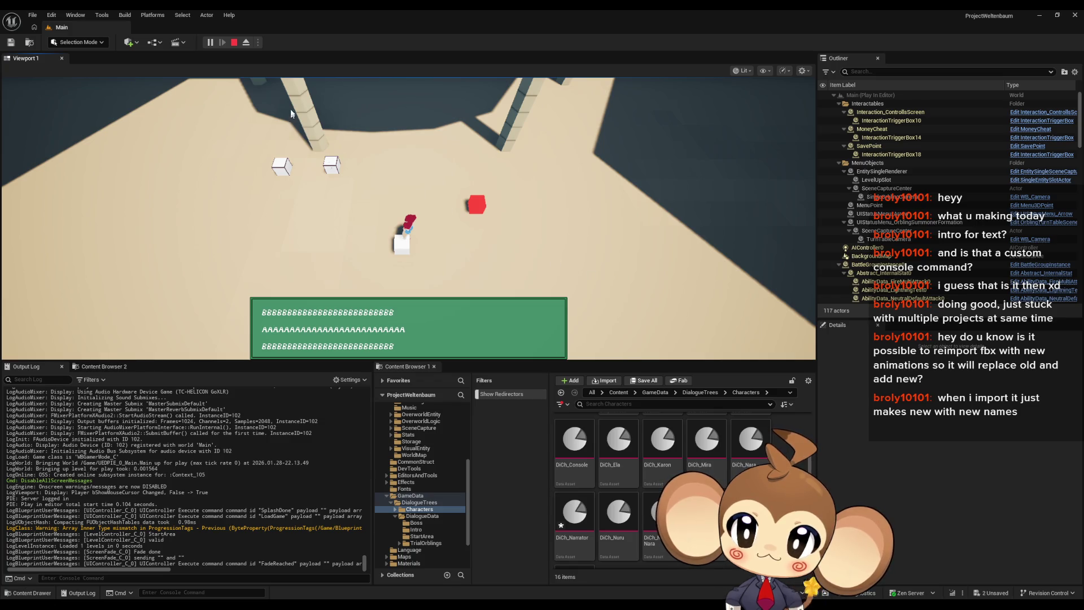
{"action": "left_click", "coordinate": [234, 43]}
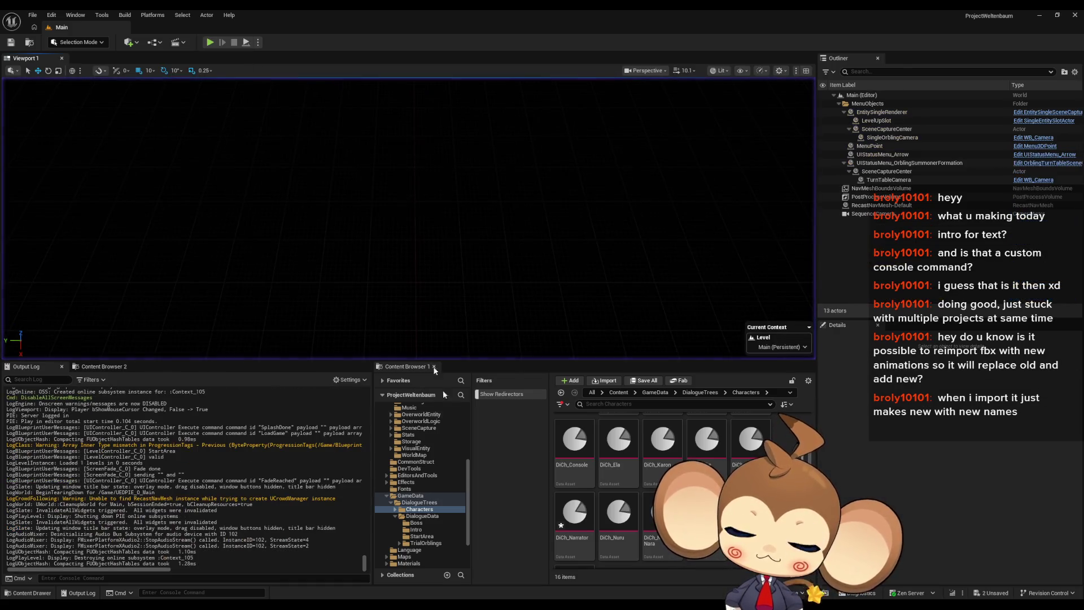
Look over DD_FirstConsoleText's dialogue lines, then return to the DialogueMainWidget graph.
{"action": "mouse_move", "coordinate": [451, 593]}
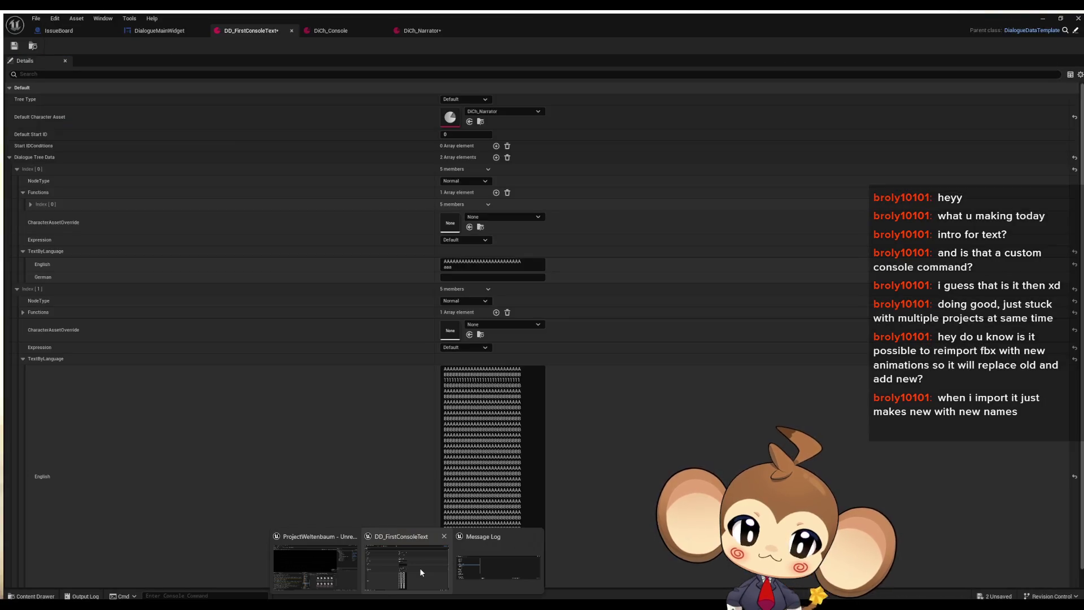
{"action": "left_click", "coordinate": [420, 571]}
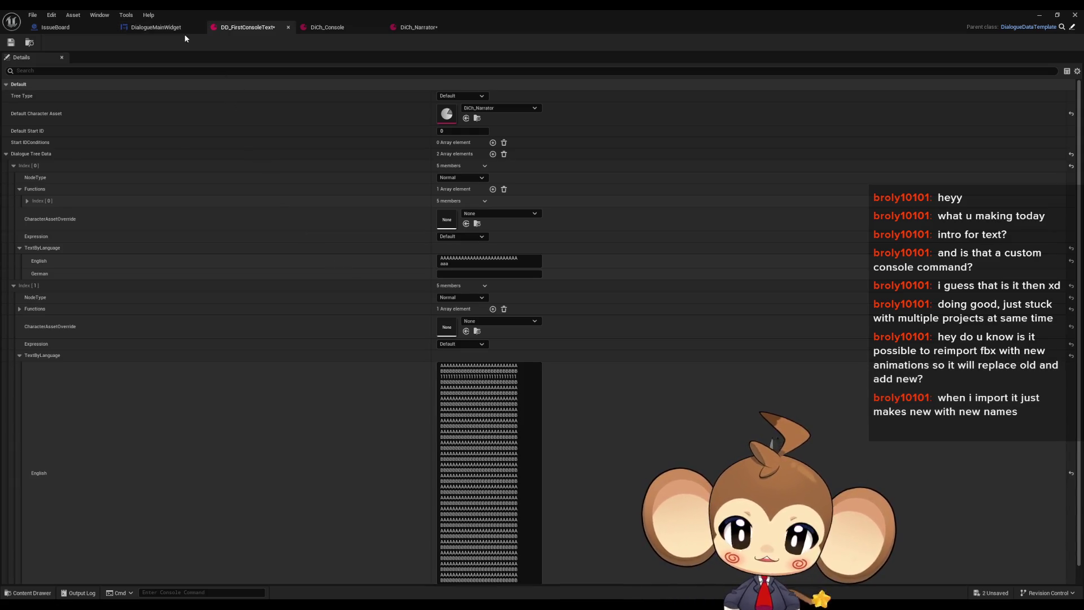
{"action": "left_click", "coordinate": [179, 29]}
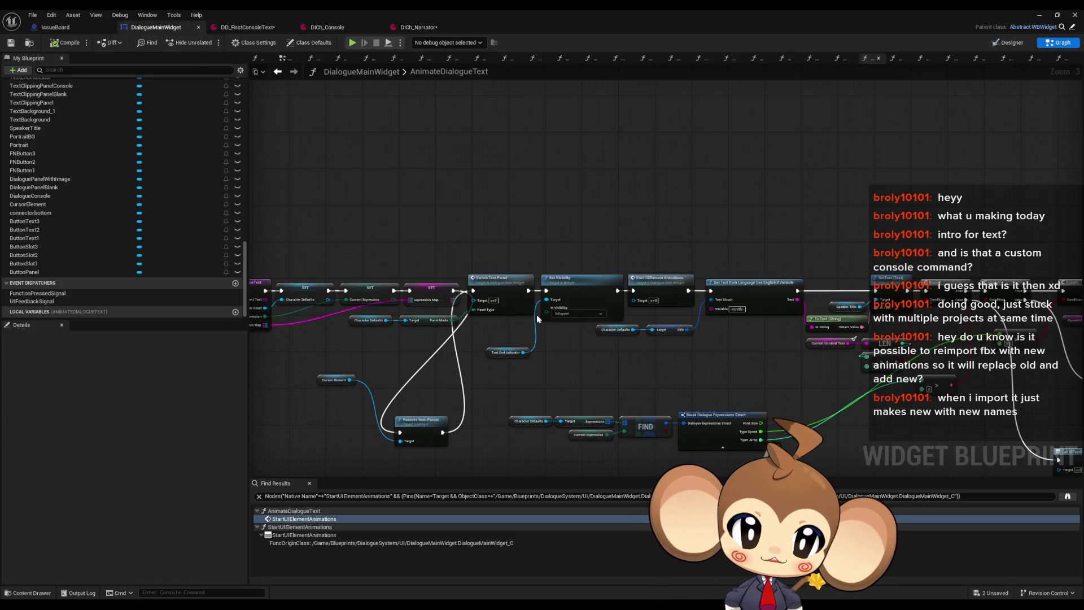
Move the Remove from Parent and Cursor Element nodes above the Switch Text Panel chain.
{"action": "scroll", "coordinate": [537, 314], "scroll_direction": "up", "scroll_amount": 2}
{"action": "left_click_drag", "start_coordinate": [512, 383], "coordinate": [571, 123]}
{"action": "mouse_move", "coordinate": [401, 337]}
{"action": "left_mouse_down"}
{"action": "mouse_move", "coordinate": [490, 160]}
{"action": "mouse_move", "coordinate": [440, 203]}
{"action": "mouse_move", "coordinate": [423, 263]}
{"action": "left_mouse_up"}
{"action": "left_click", "coordinate": [456, 148]}
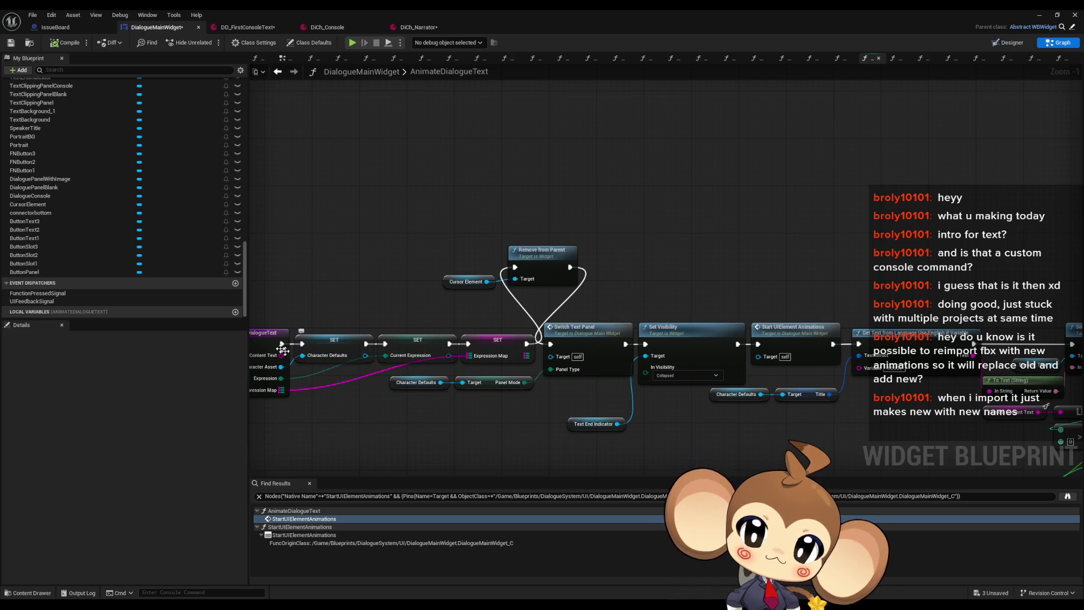
{"action": "left_click", "coordinate": [244, 27]}
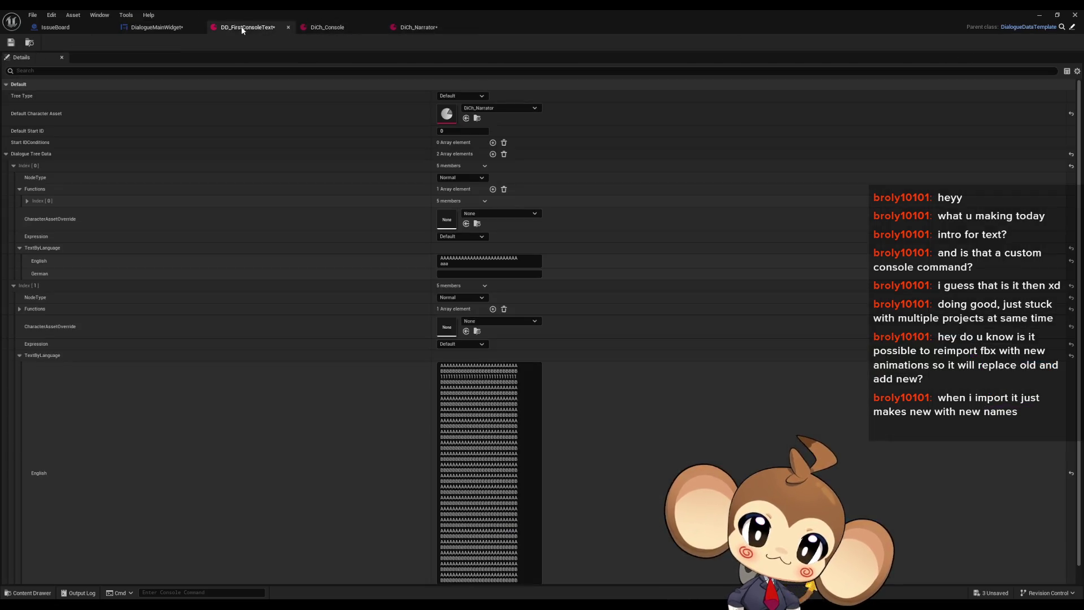
Set DD_FirstConsoleText's Default Character Asset to DiCh_Console and show DialogueMainWidget's Designer.
{"action": "left_click", "coordinate": [500, 109]}
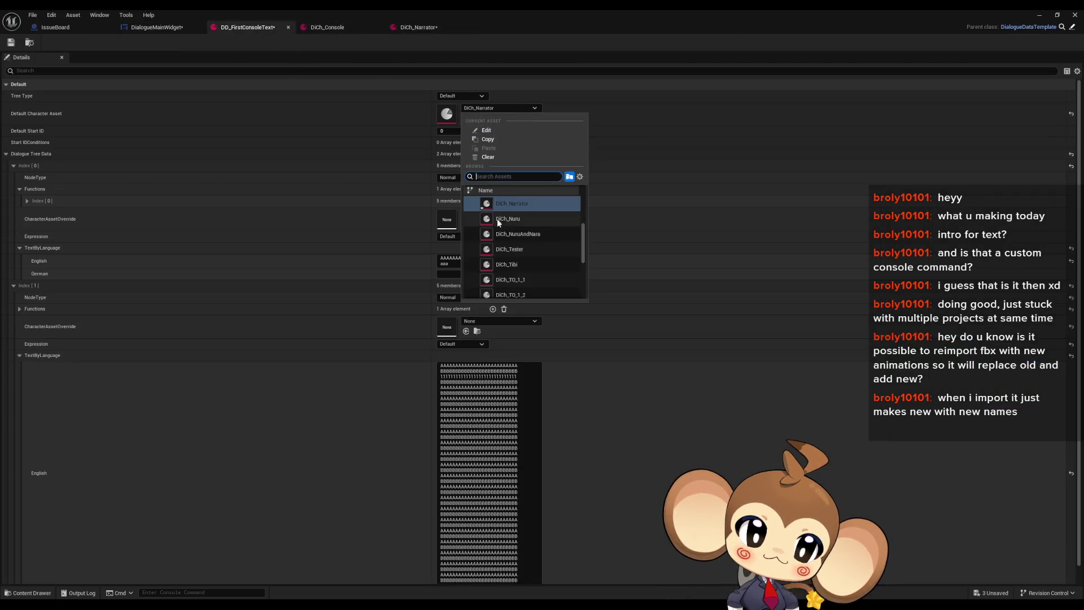
{"action": "type", "text": "cons"}
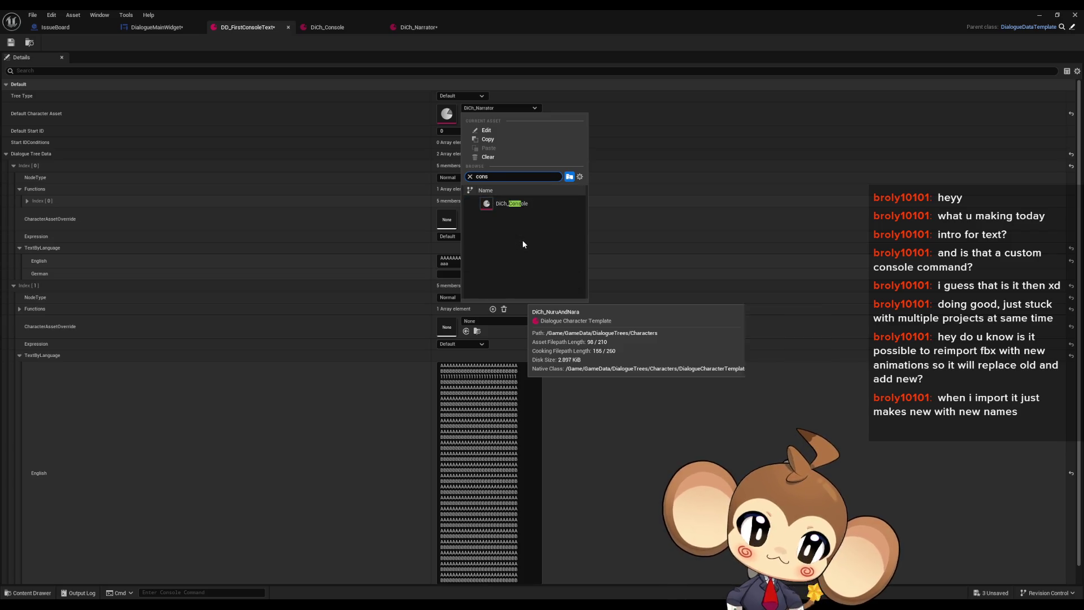
{"action": "left_click", "coordinate": [523, 203]}
{"action": "left_click", "coordinate": [154, 29]}
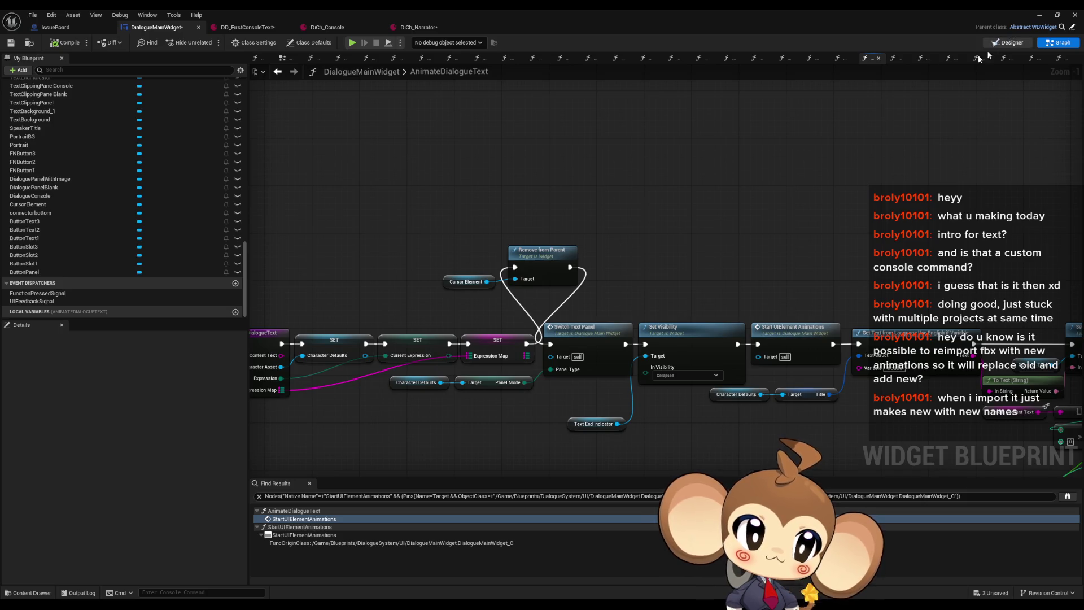
{"action": "left_click", "coordinate": [1011, 42]}
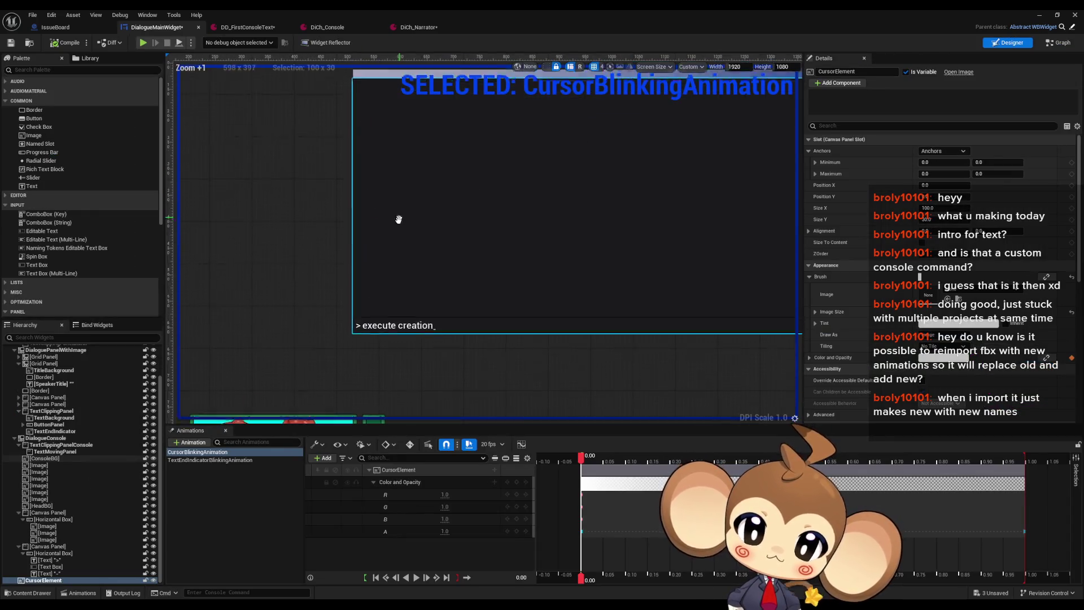
Collapse the console line's horizontal box children and select TextMovingPanel in the Hierarchy.
{"action": "scroll", "coordinate": [57, 468], "scroll_direction": "up", "scroll_amount": 2}
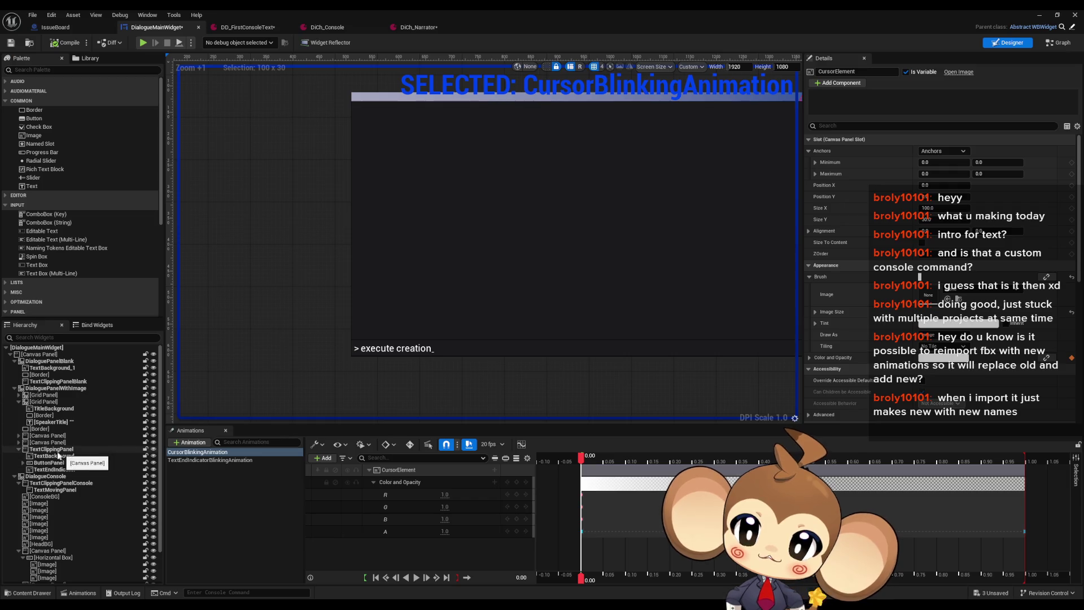
{"action": "scroll", "coordinate": [68, 492], "scroll_direction": "down", "scroll_amount": 2}
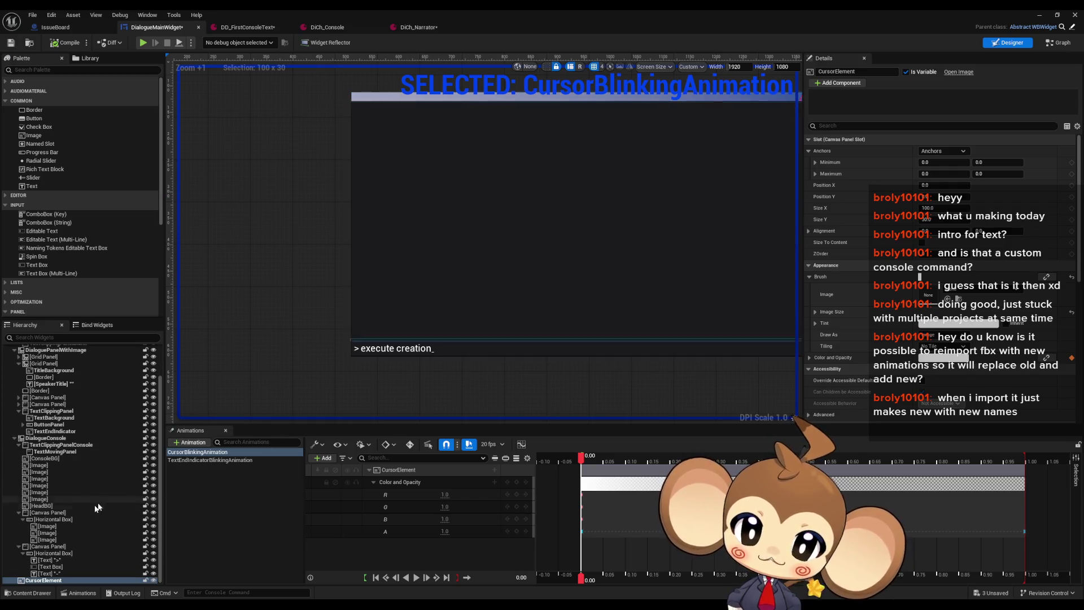
{"action": "left_click", "coordinate": [50, 554]}
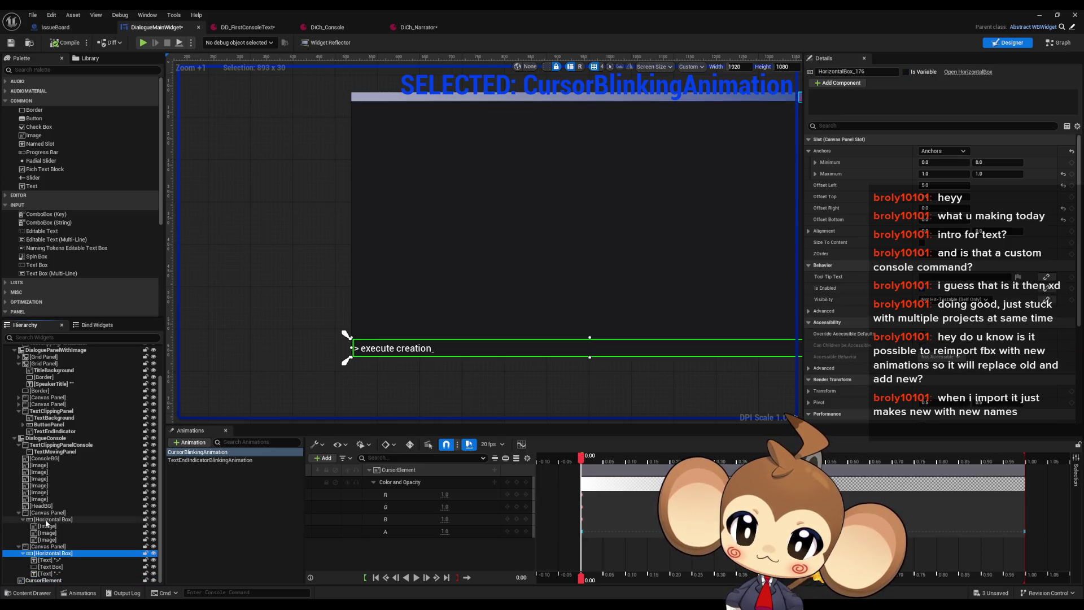
{"action": "left_click", "coordinate": [23, 520]}
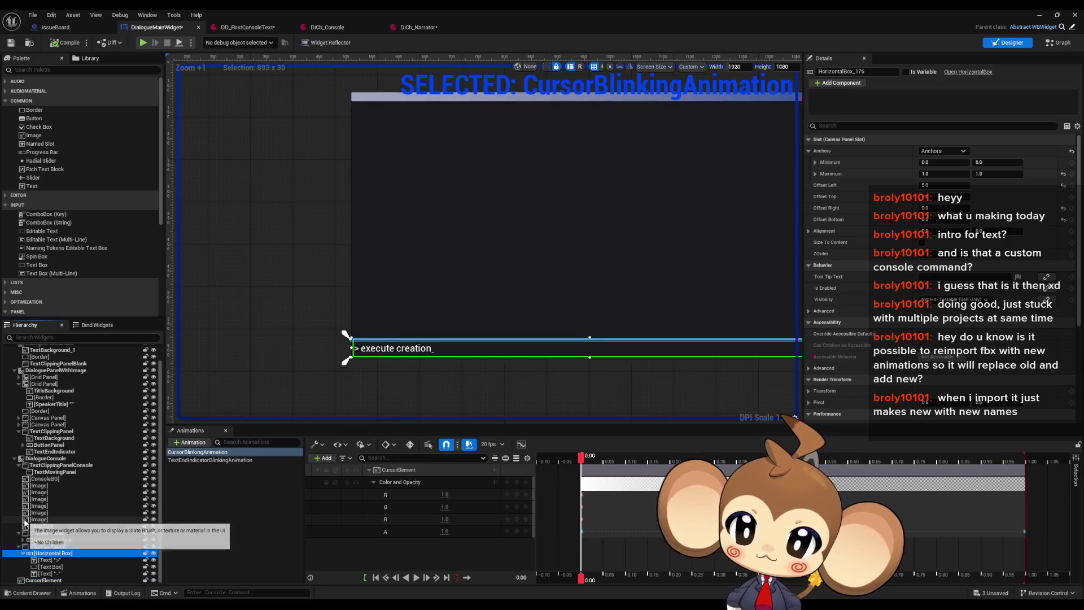
{"action": "left_click", "coordinate": [57, 471]}
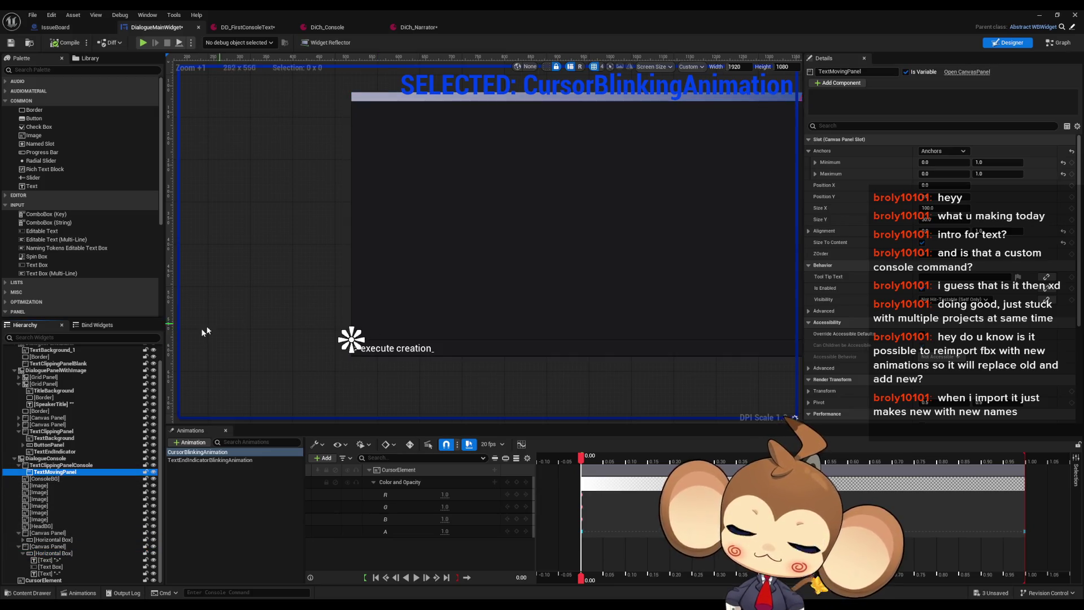
{"action": "scroll", "coordinate": [72, 453], "scroll_direction": "up", "scroll_amount": 1}
{"action": "scroll", "coordinate": [73, 452], "scroll_direction": "up", "scroll_amount": 1}
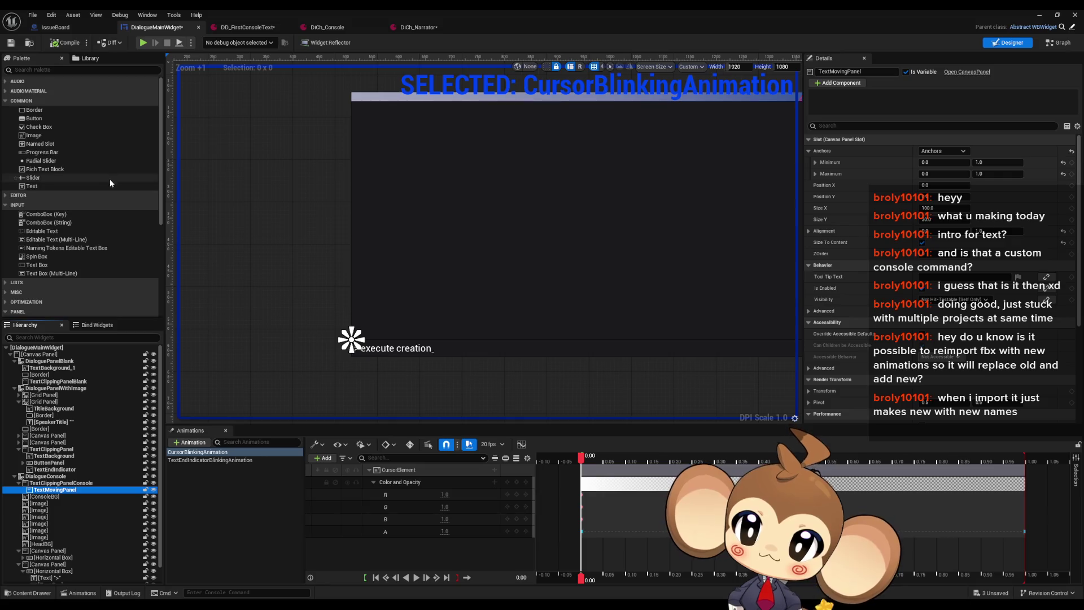
{"action": "scroll", "coordinate": [94, 231], "scroll_direction": "down", "scroll_amount": 3}
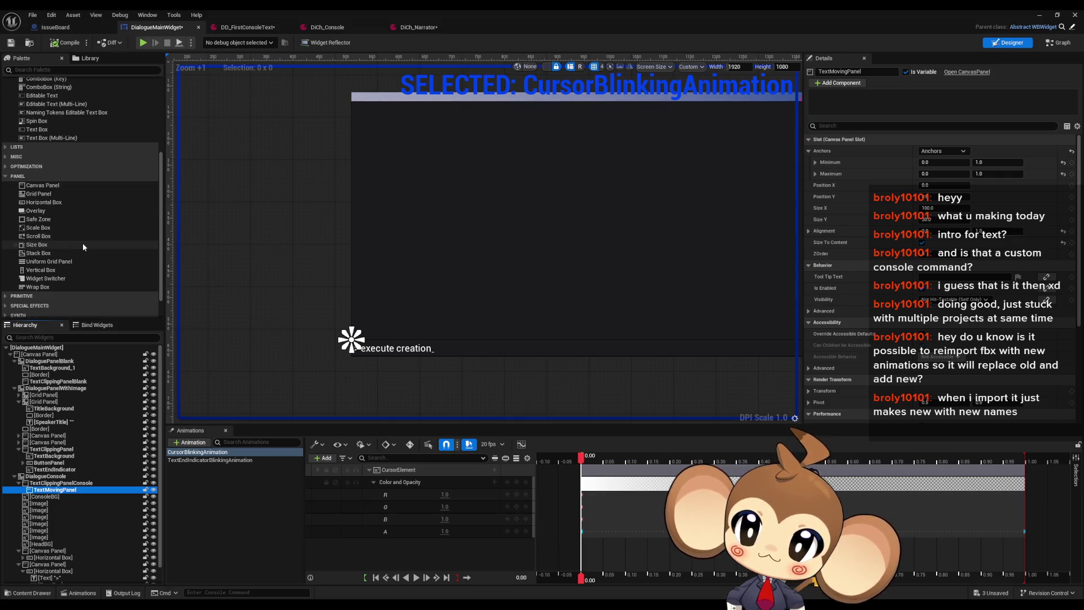
{"action": "scroll", "coordinate": [83, 242], "scroll_direction": "down", "scroll_amount": 1}
{"action": "scroll", "coordinate": [83, 233], "scroll_direction": "down", "scroll_amount": 2}
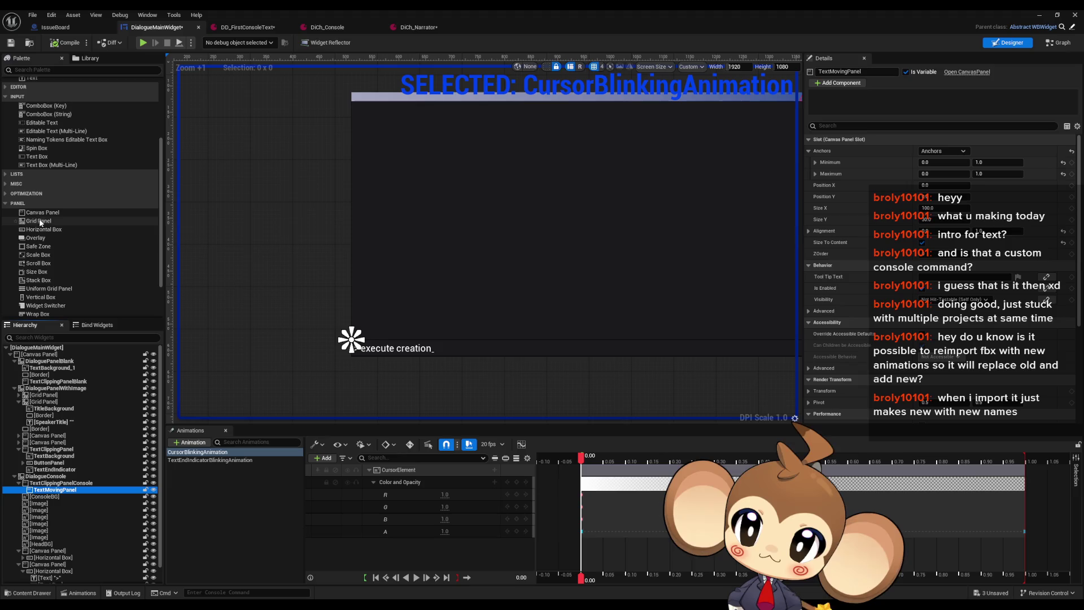
Add a Horizontal Box to TextMovingPanel with both Y anchors at 1.0, holding a Text Box.
{"action": "mouse_move", "coordinate": [48, 229]}
{"action": "left_mouse_down"}
{"action": "mouse_move", "coordinate": [99, 454]}
{"action": "mouse_move", "coordinate": [65, 492]}
{"action": "left_mouse_up"}
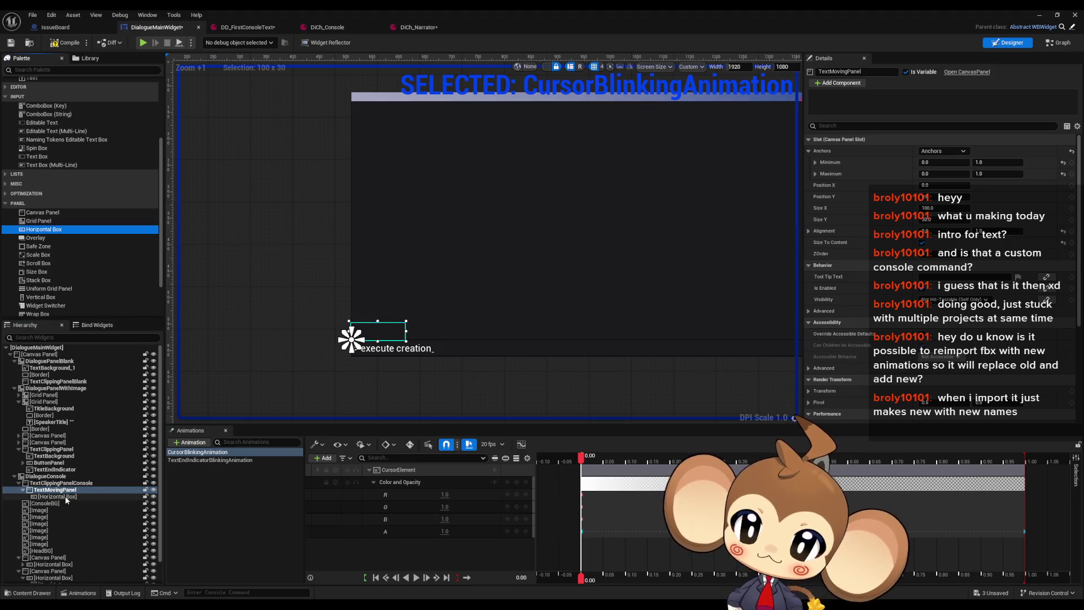
{"action": "left_click", "coordinate": [65, 497]}
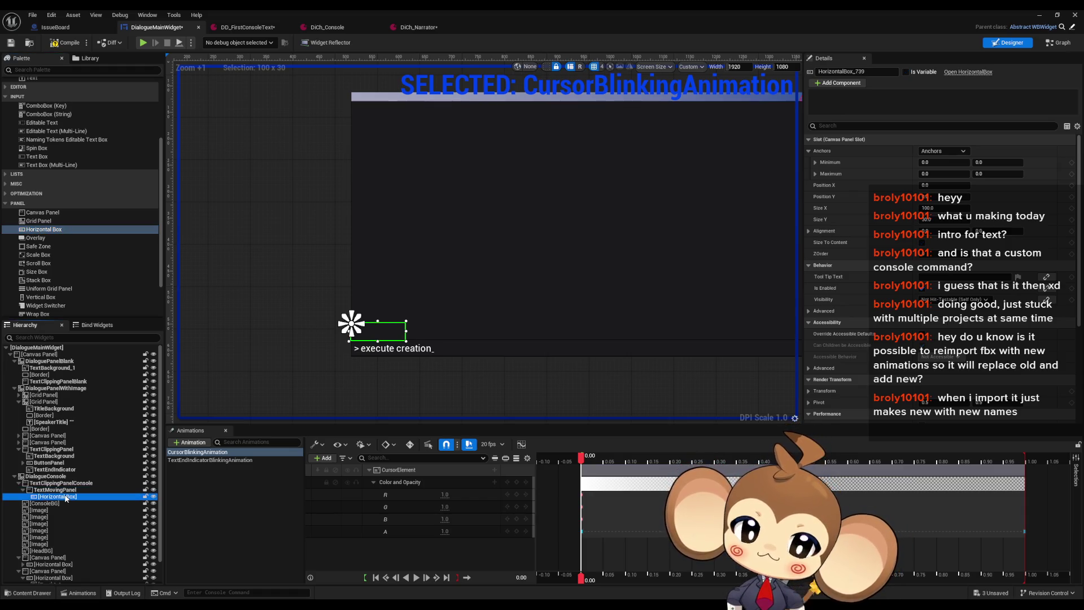
{"action": "left_click", "coordinate": [988, 172]}
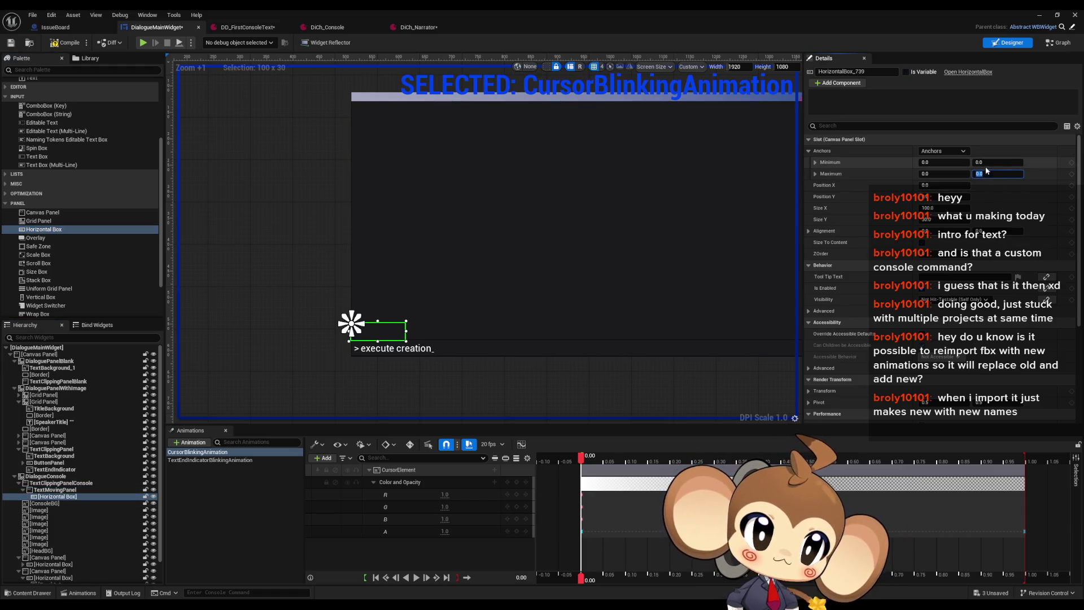
{"action": "type", "text": "1"}
{"action": "left_click_drag", "start_coordinate": [985, 163], "coordinate": [981, 232]}
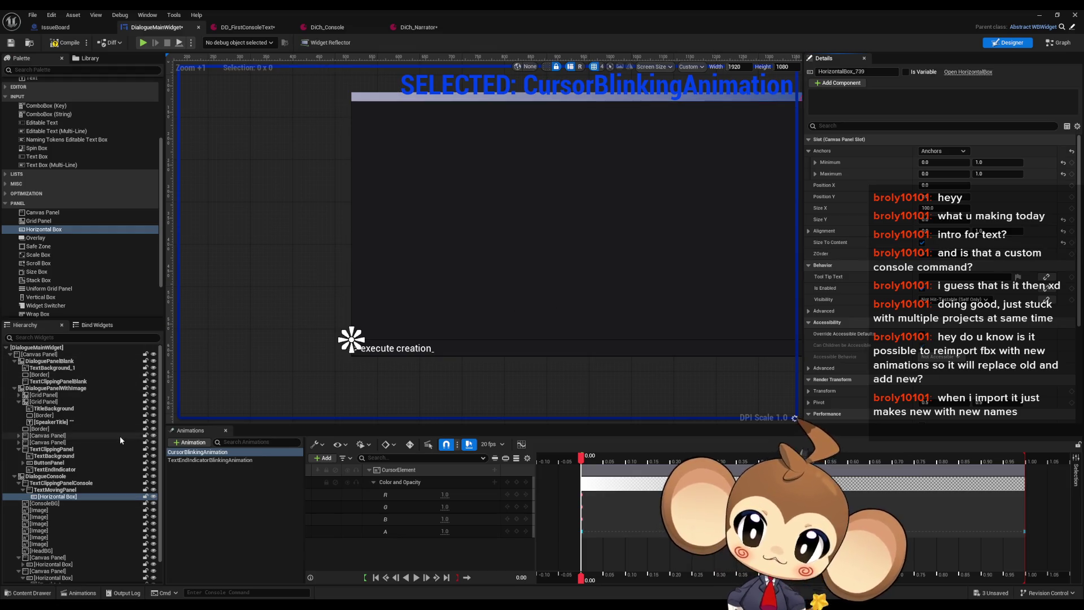
{"action": "left_click_drag", "start_coordinate": [40, 158], "coordinate": [57, 499]}
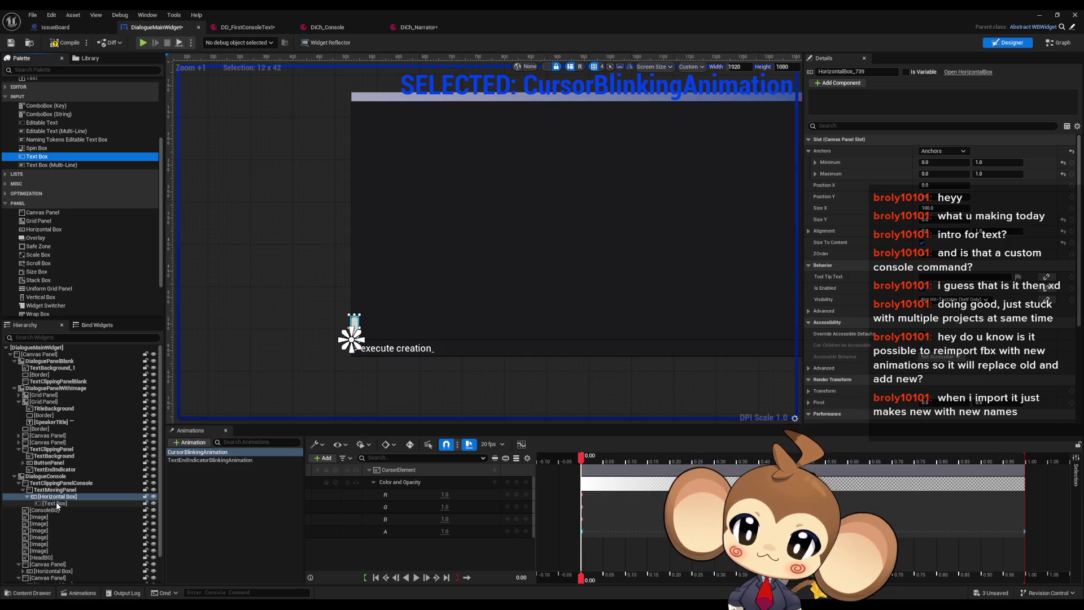
Replace the new Text Box with a Text Block inside the Horizontal Box.
{"action": "left_click", "coordinate": [56, 501]}
{"action": "key", "text": "Delete"}
{"action": "scroll", "coordinate": [56, 169], "scroll_direction": "up", "scroll_amount": 2}
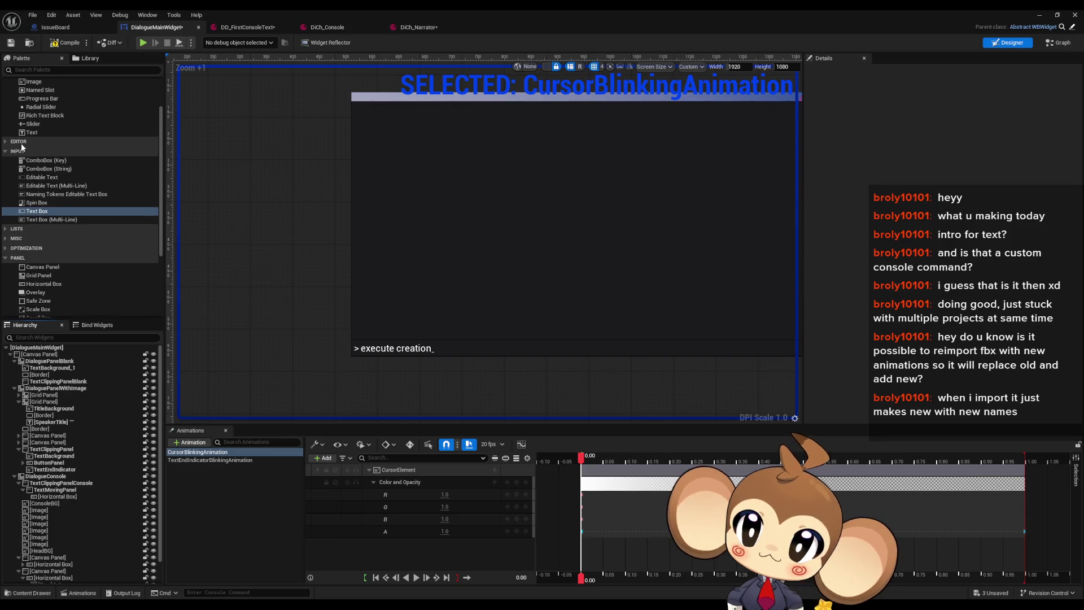
{"action": "left_click", "coordinate": [9, 151]}
{"action": "left_click_drag", "start_coordinate": [35, 132], "coordinate": [57, 500]}
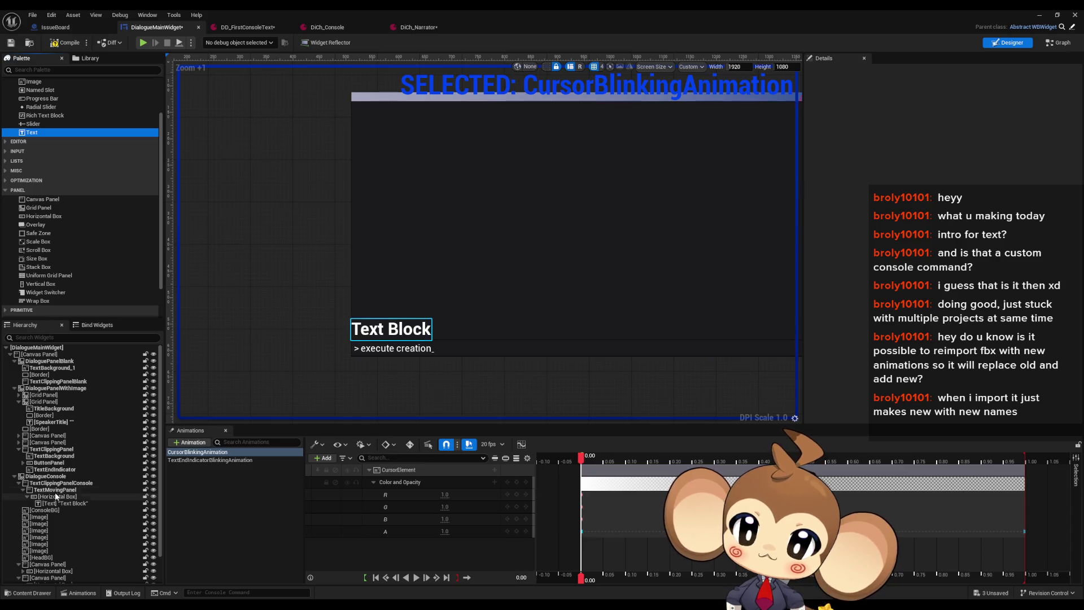
Set the Text Block's font size to 18.
{"action": "left_click", "coordinate": [56, 491]}
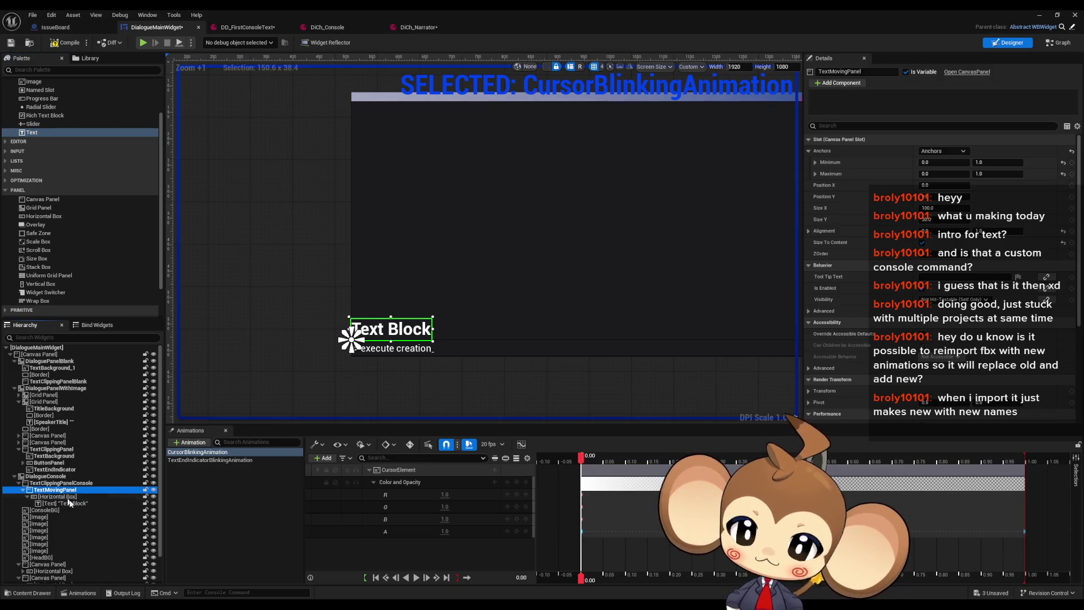
{"action": "key", "text": "Down"}
{"action": "key", "text": "Down"}
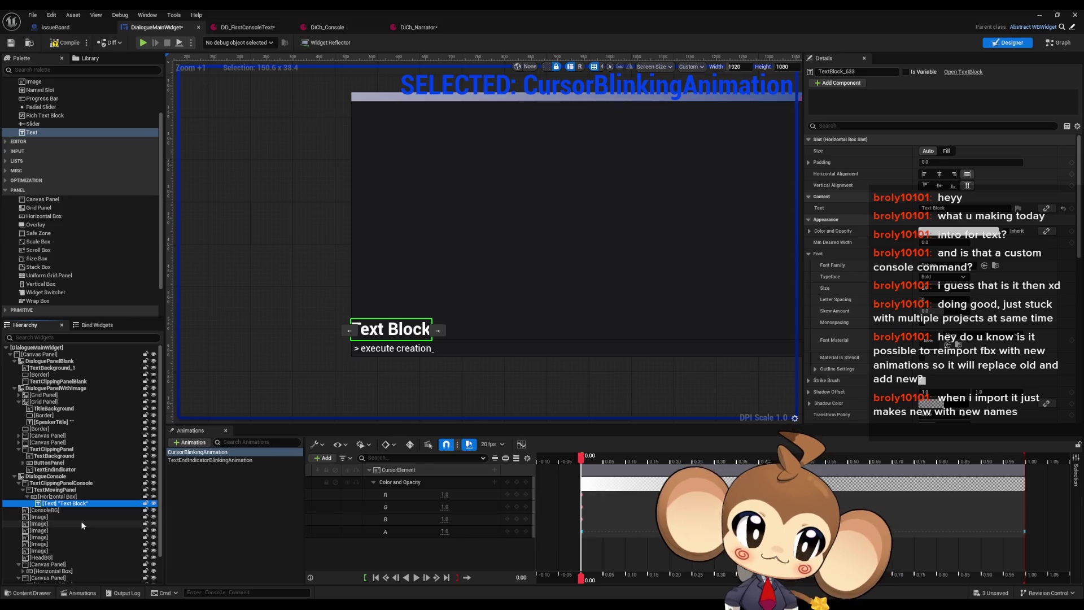
{"action": "key", "text": "Up"}
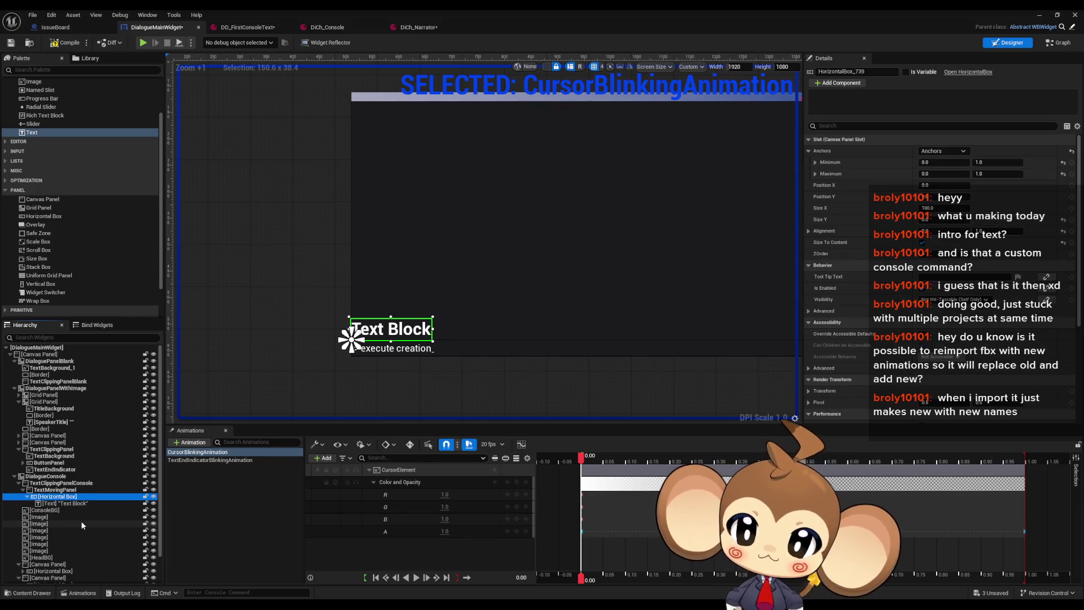
{"action": "left_click", "coordinate": [71, 504]}
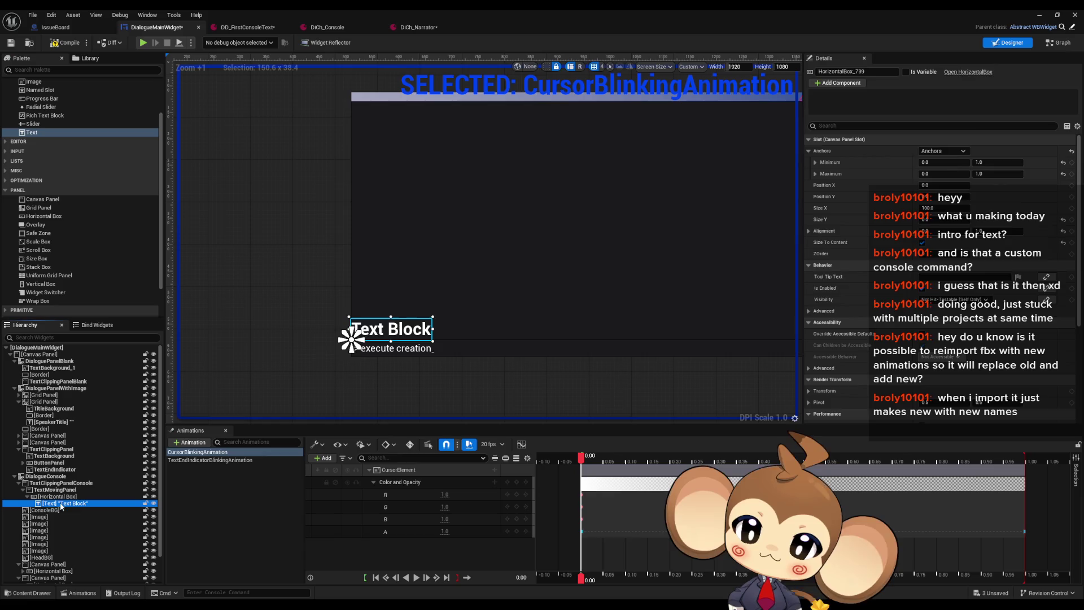
{"action": "left_click", "coordinate": [926, 288]}
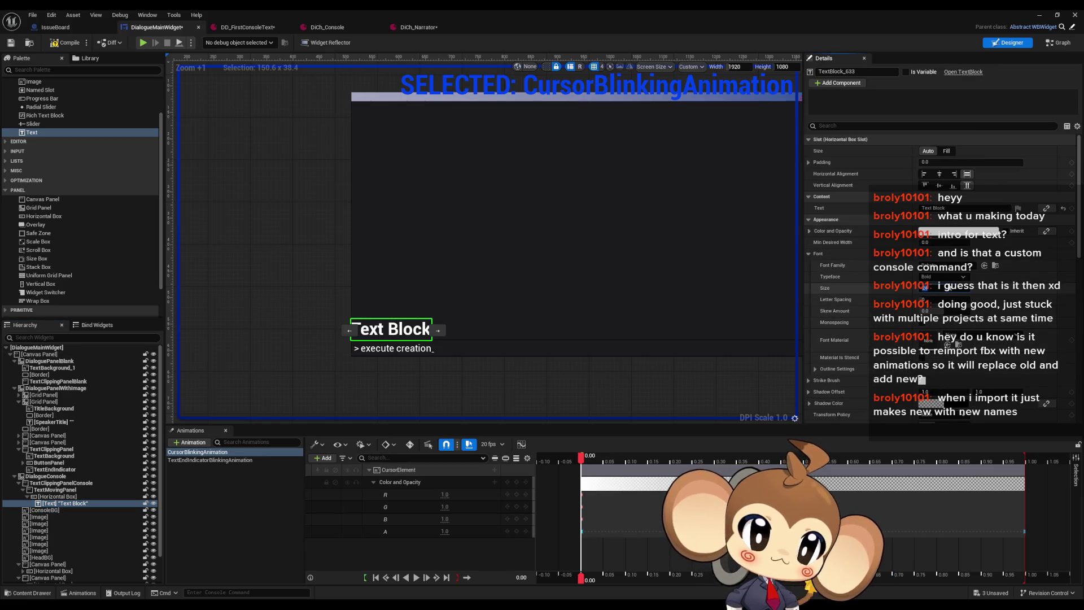
{"action": "type", "text": "18"}
{"action": "key", "text": "Return"}
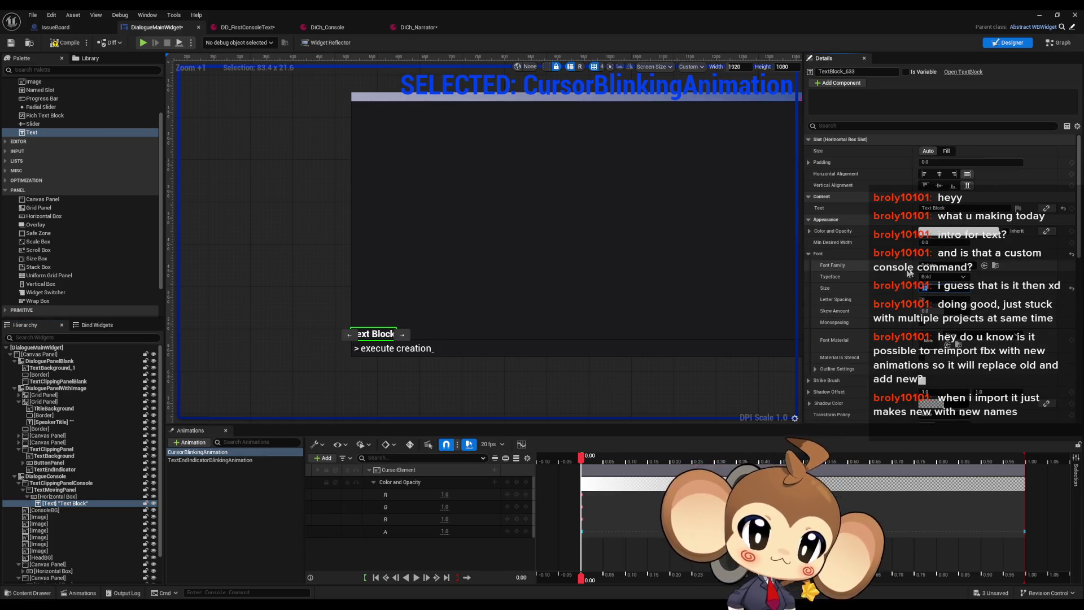
Duplicate the Horizontal Box with its Text Block and set the copy's Position Y to 50.0.
{"action": "left_click", "coordinate": [51, 498]}
{"action": "key", "text": "Up"}
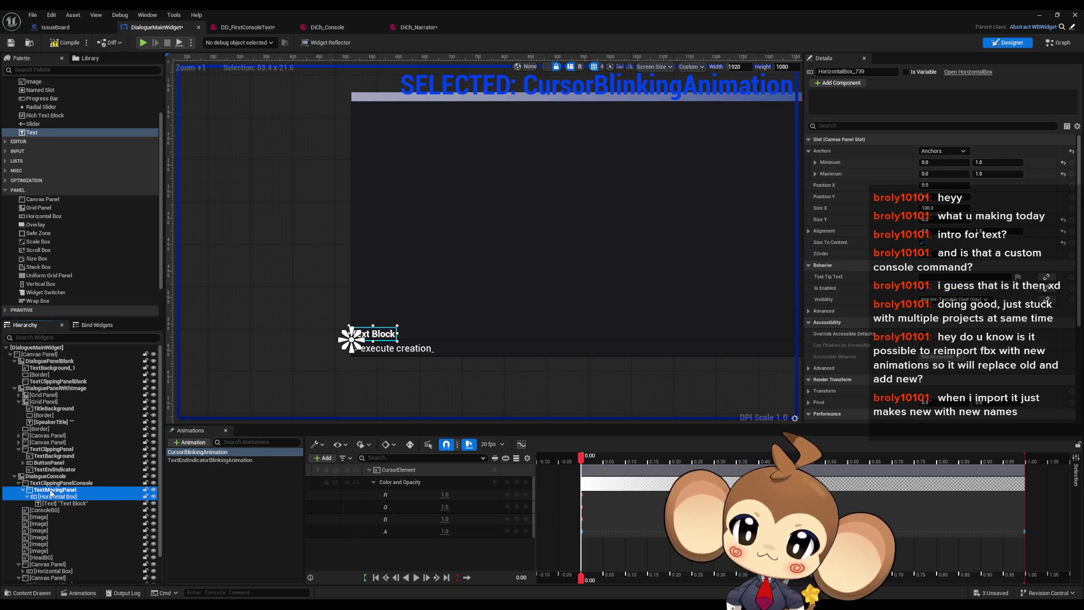
{"action": "left_click", "coordinate": [52, 497]}
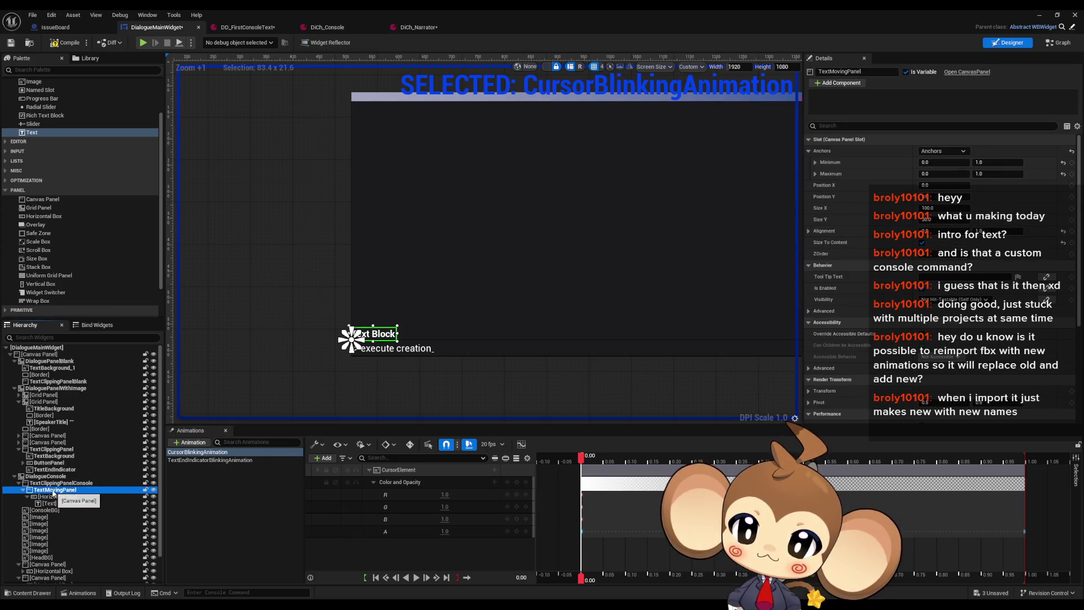
{"action": "key", "text": "ctrl+d"}
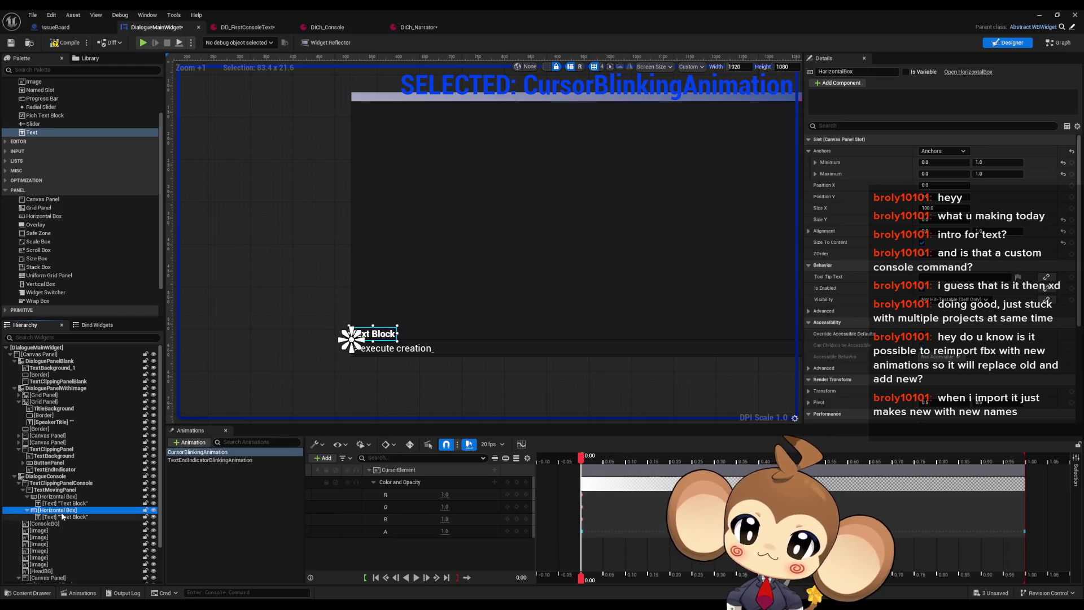
{"action": "left_click", "coordinate": [960, 185]}
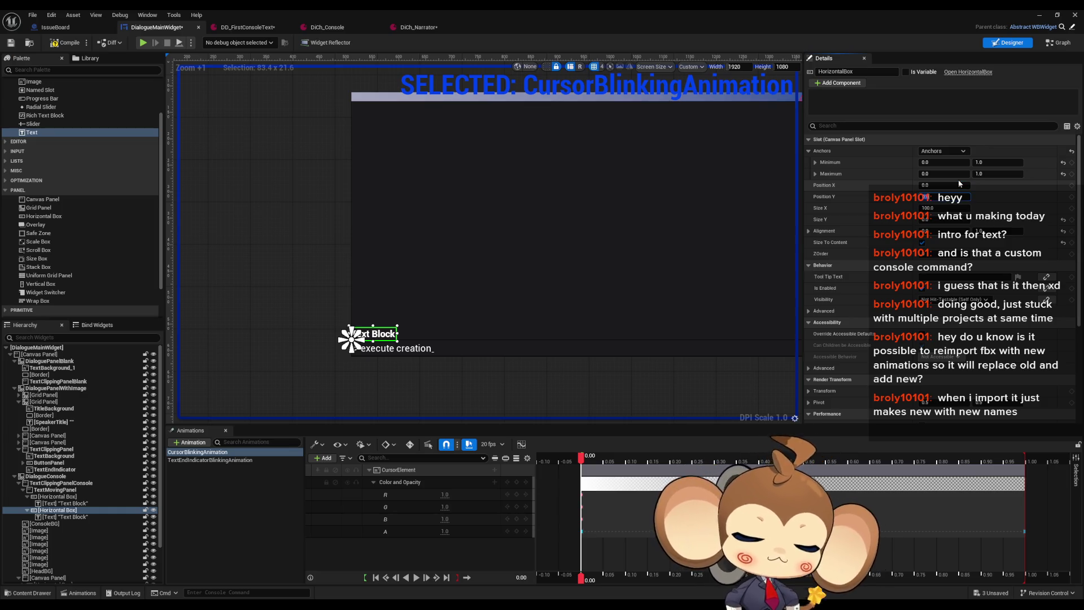
{"action": "key", "text": "Return"}
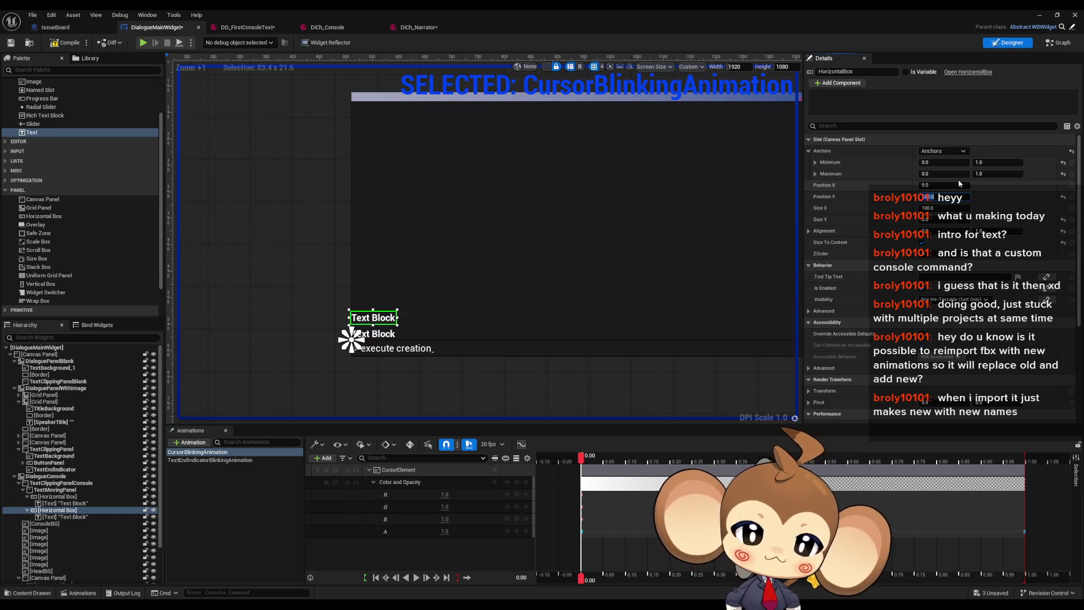
{"action": "left_click", "coordinate": [52, 489]}
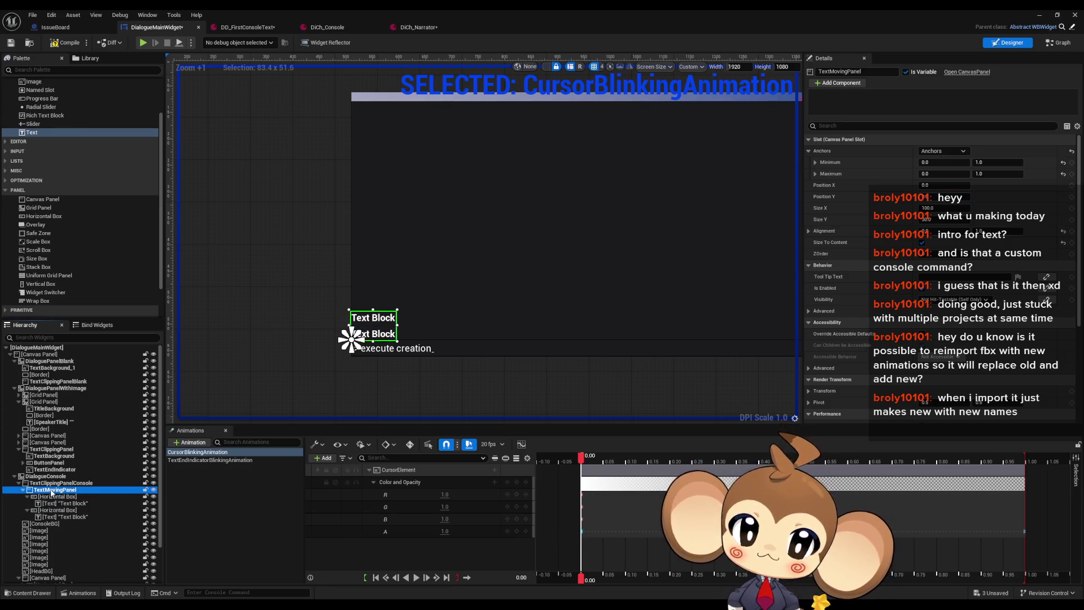
Move CursorElement into the first text line's Horizontal Box, right after its Text Block.
{"action": "key", "text": "f"}
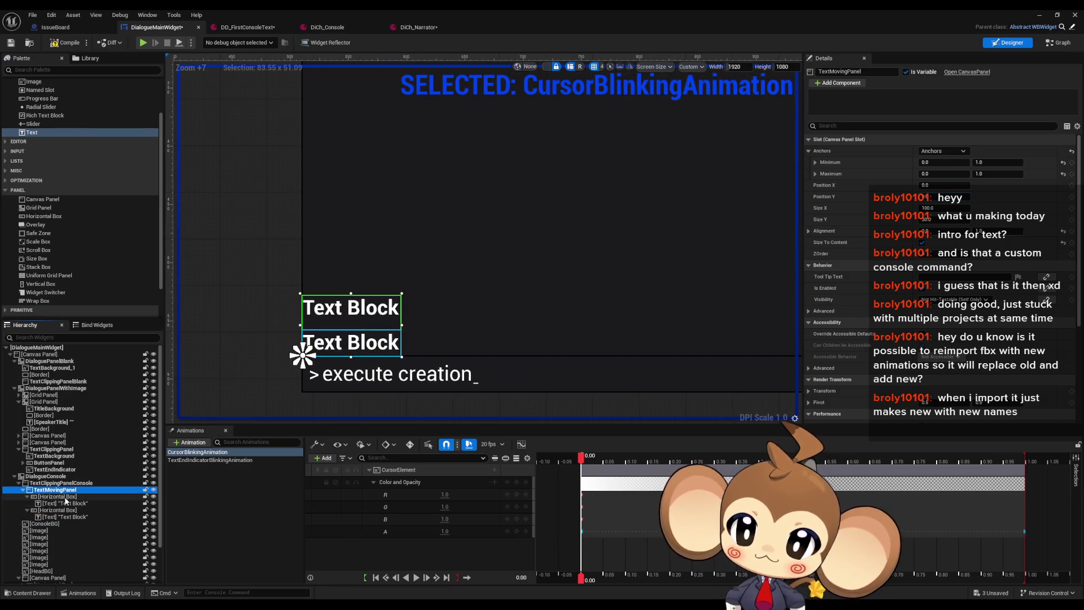
{"action": "left_click", "coordinate": [65, 498]}
{"action": "scroll", "coordinate": [39, 576], "scroll_direction": "down", "scroll_amount": 3}
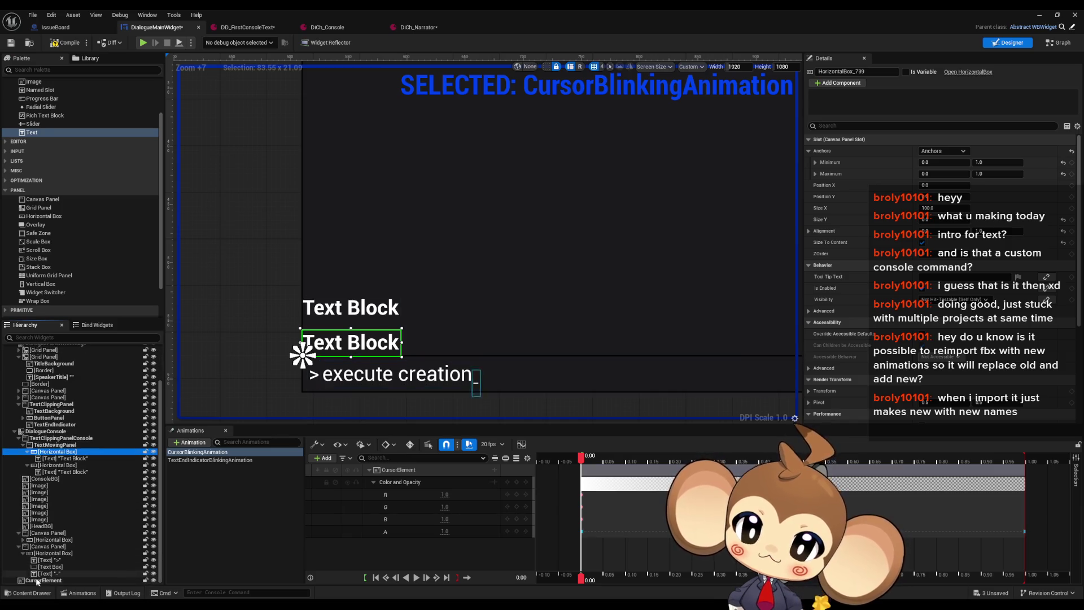
{"action": "left_click_drag", "start_coordinate": [40, 580], "coordinate": [56, 456]}
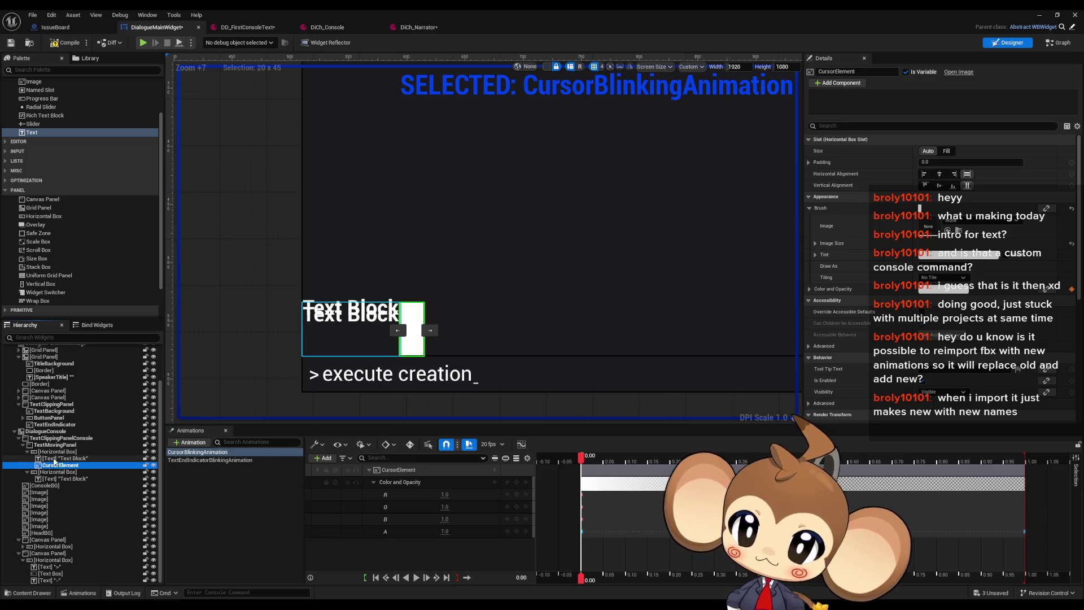
{"action": "left_click", "coordinate": [54, 452]}
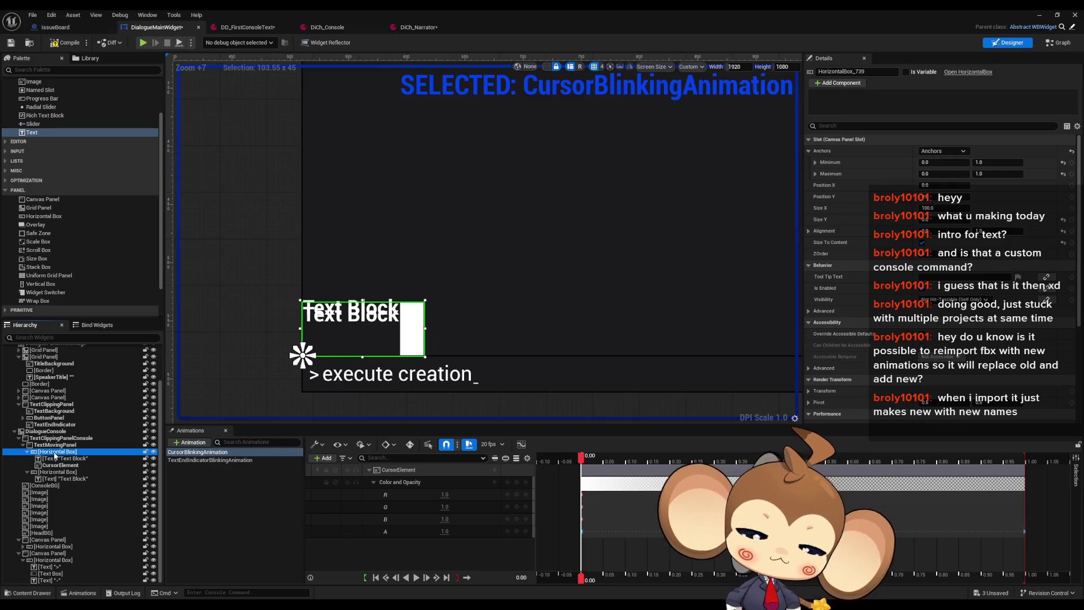
{"action": "left_click", "coordinate": [57, 459]}
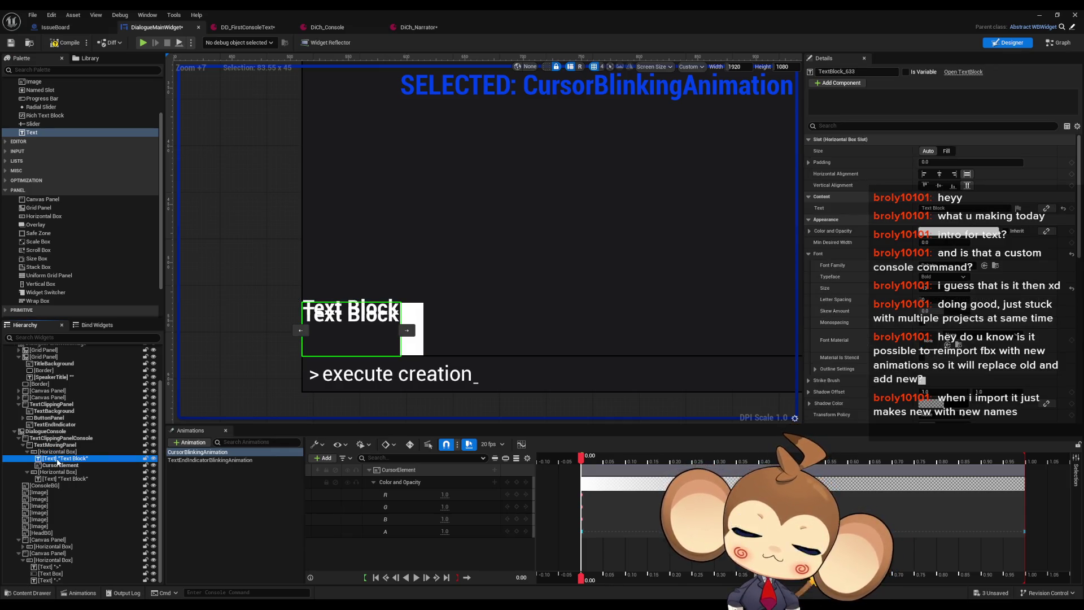
{"action": "left_click", "coordinate": [59, 465]}
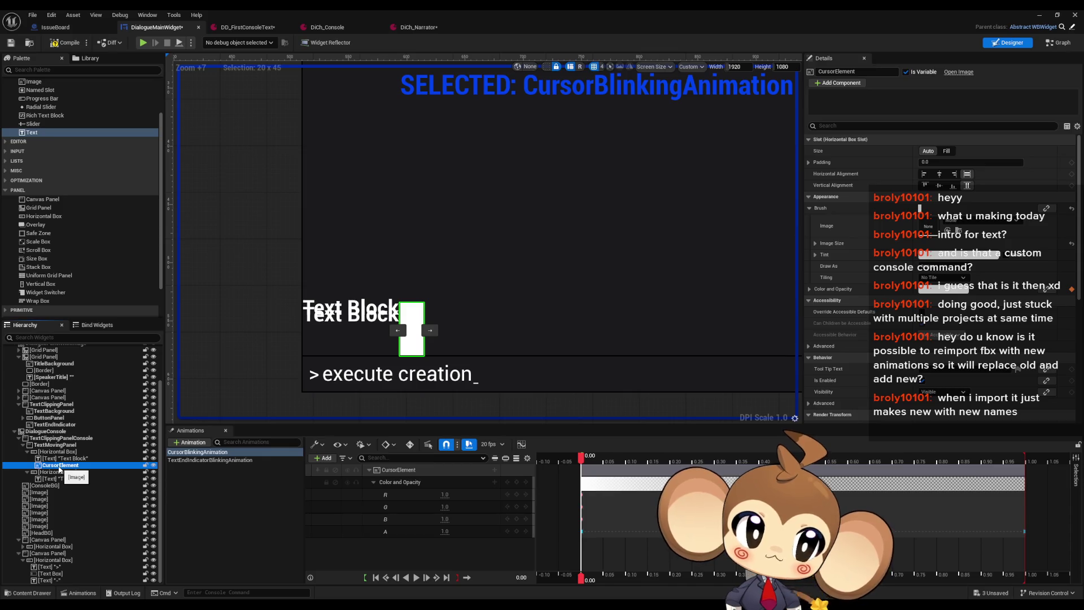
Set that first-line Horizontal Box's Size Y to 0.
{"action": "left_click", "coordinate": [56, 451]}
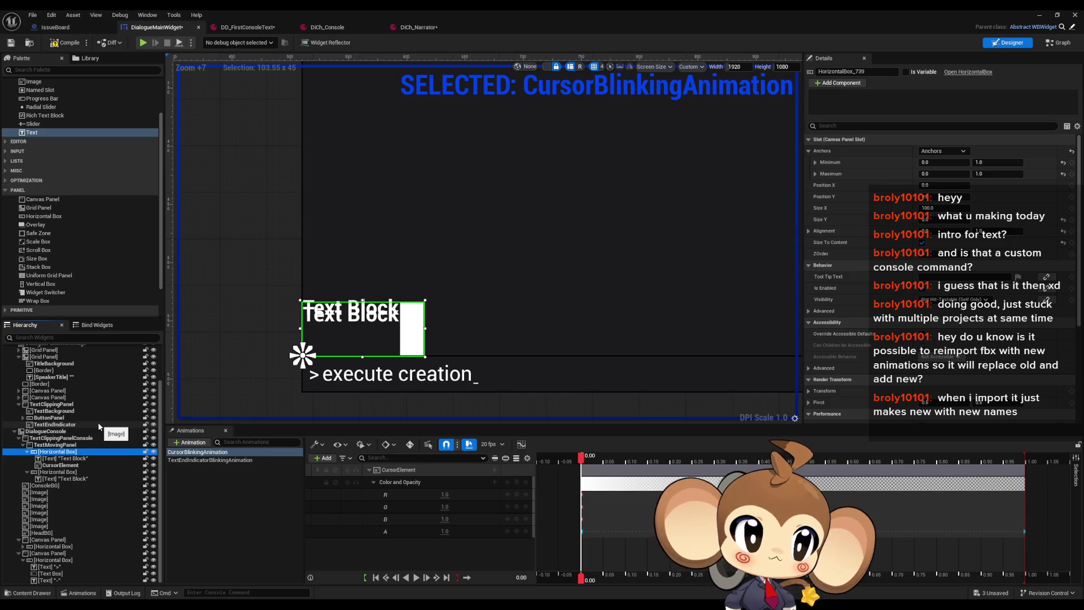
{"action": "left_click", "coordinate": [926, 219]}
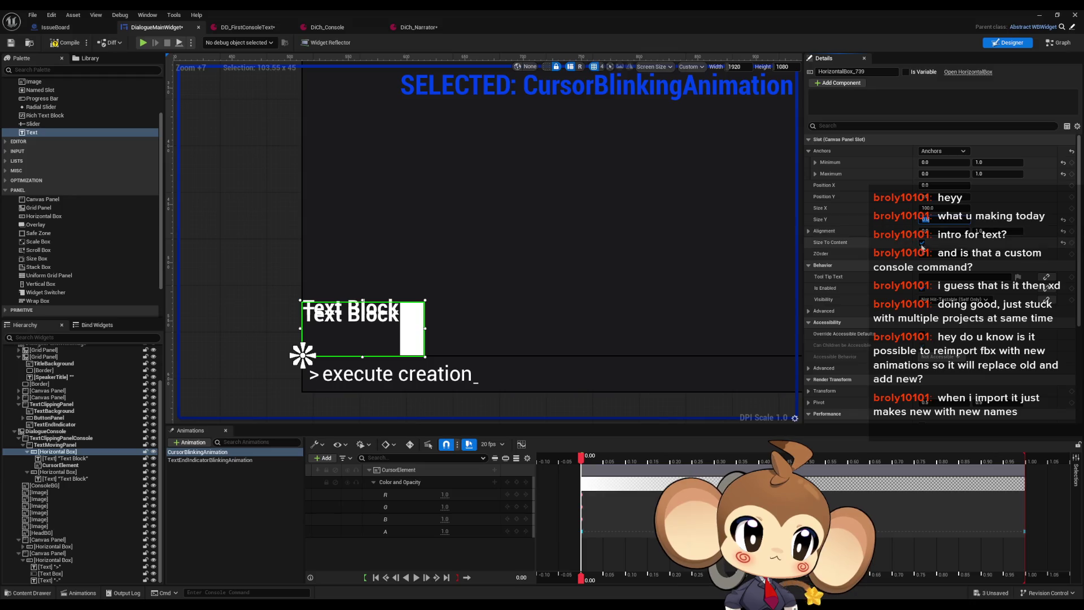
{"action": "key", "text": "Return"}
{"action": "left_click", "coordinate": [76, 472]}
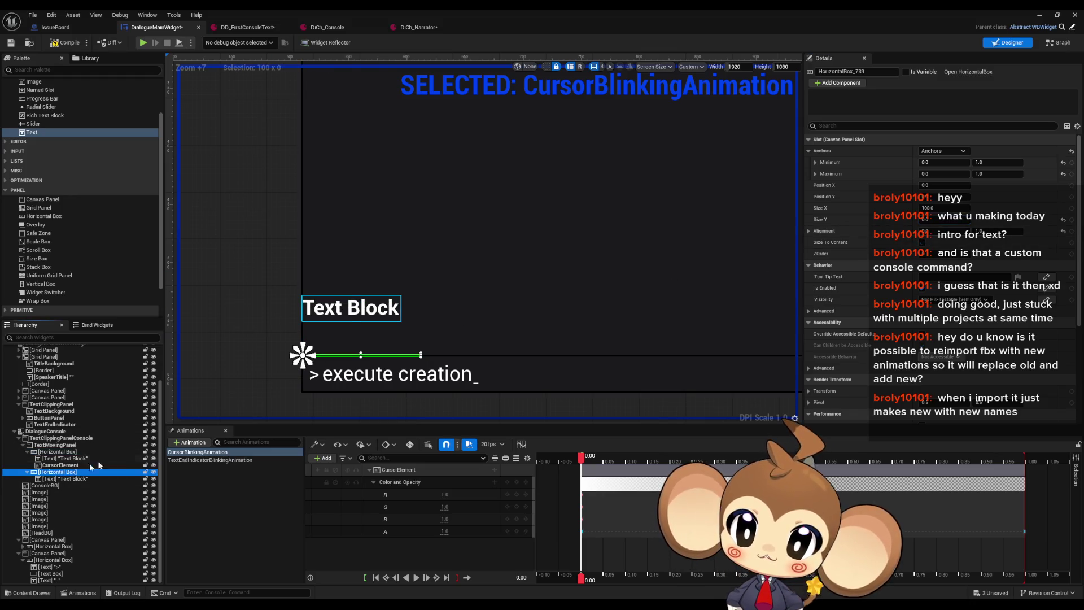
Try Size Y values 30, 13, 16, 17, 18 and 20 on the second line's box.
{"action": "left_click", "coordinate": [921, 242]}
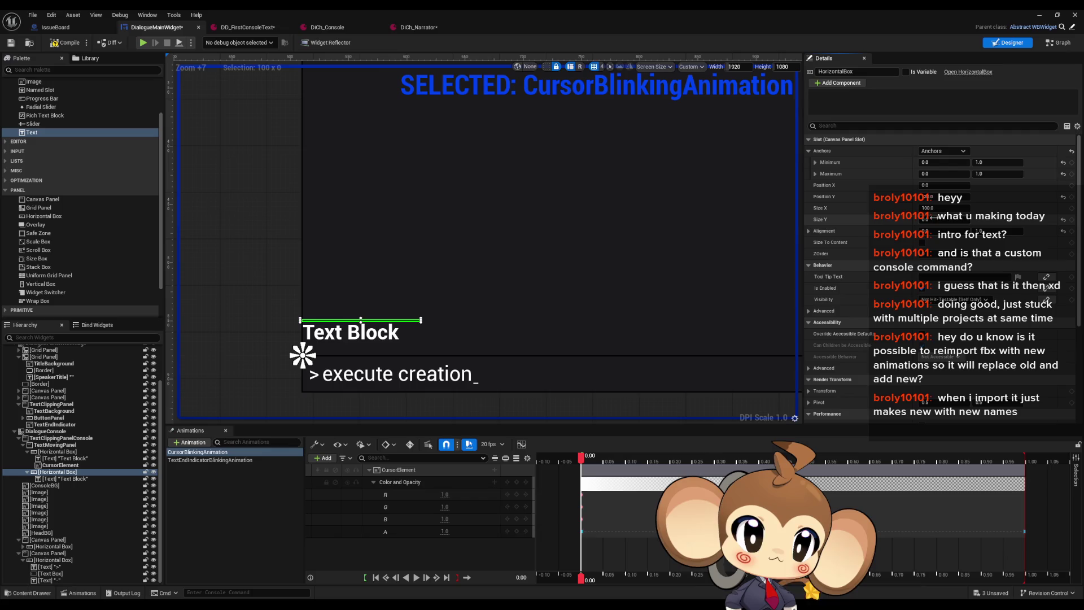
{"action": "type", "text": "30"}
{"action": "key", "text": "Return"}
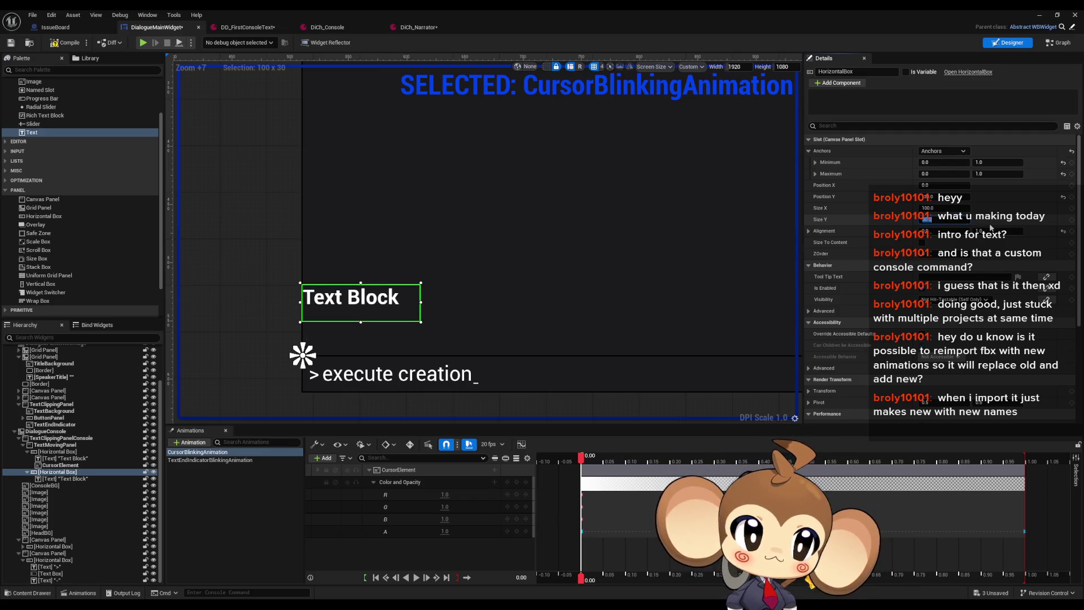
{"action": "type", "text": "3"}
{"action": "key", "text": "Return"}
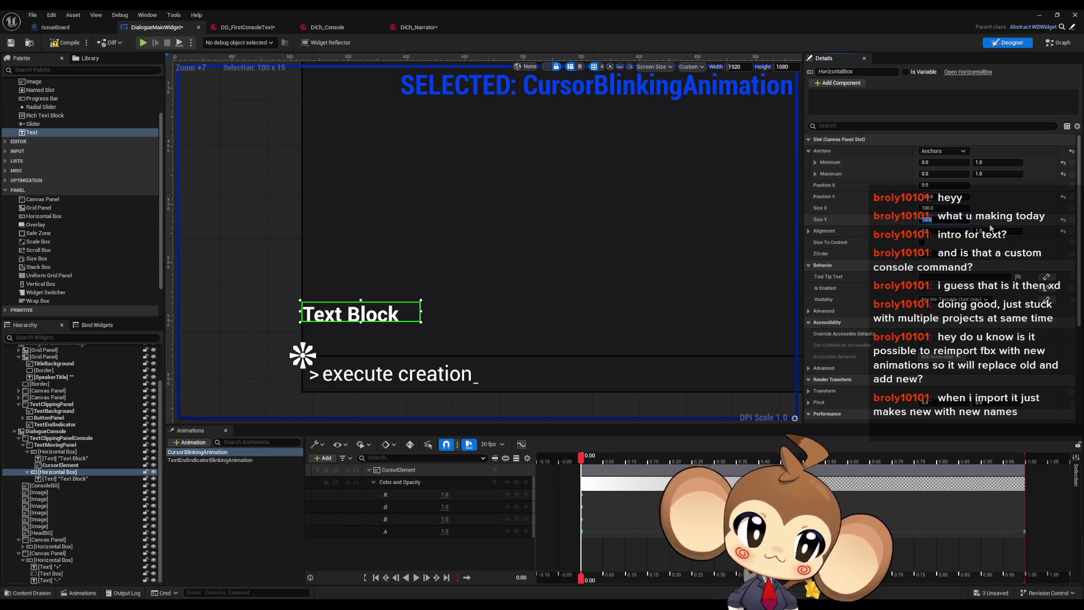
{"action": "type", "text": "16"}
{"action": "key", "text": "Return"}
{"action": "type", "text": "17"}
{"action": "key", "text": "Return"}
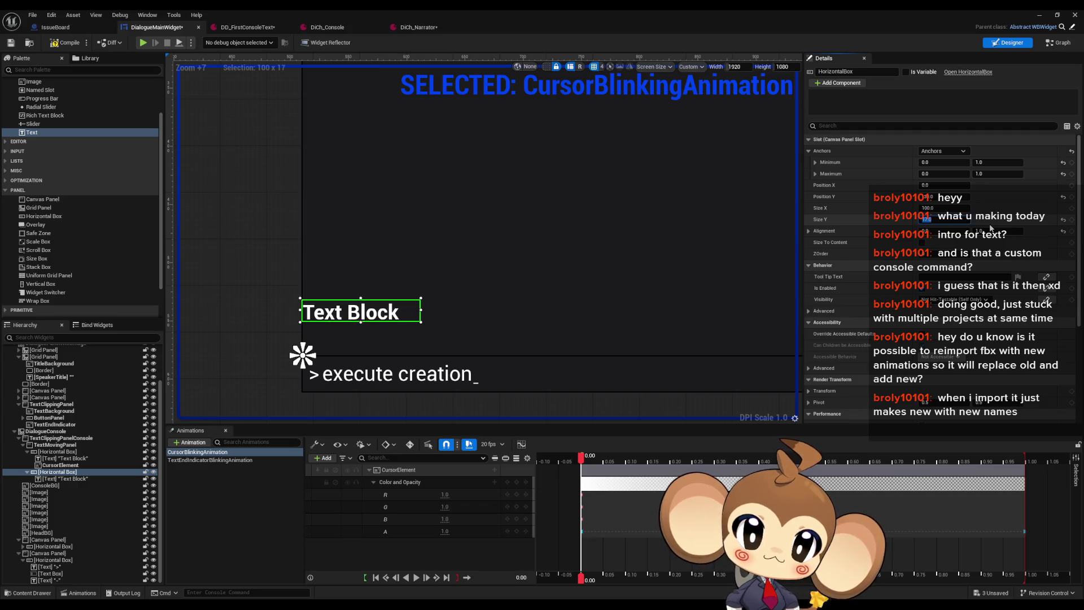
{"action": "type", "text": "8"}
{"action": "key", "text": "Return"}
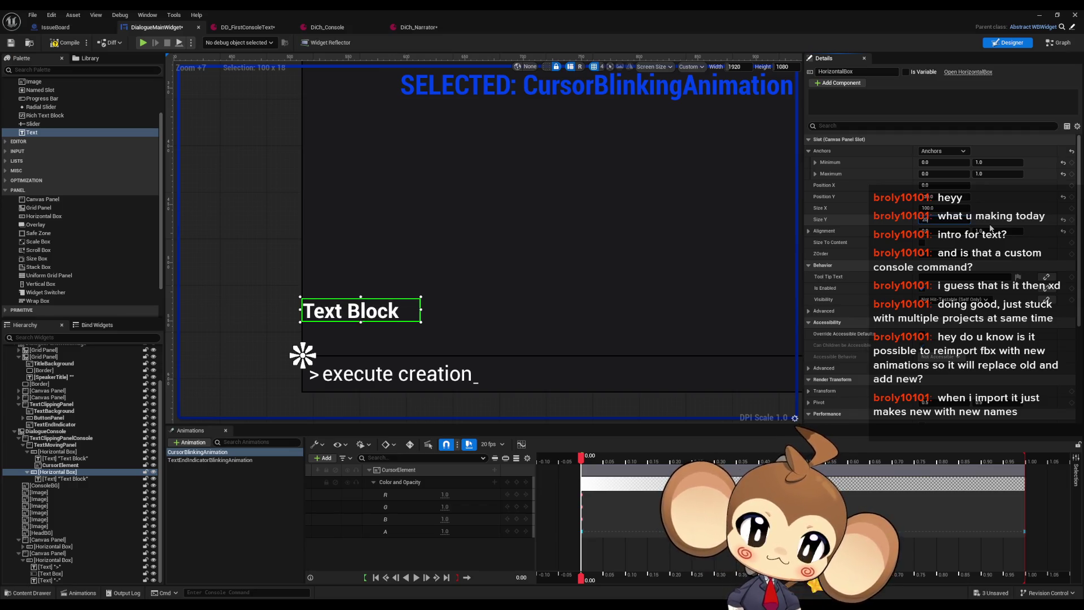
{"action": "type", "text": "20"}
{"action": "key", "text": "Return"}
Give the collapsed first-line box a Size Y of 20 as well.
{"action": "key", "text": "ctrl+z"}
{"action": "key", "text": "ctrl+z"}
{"action": "key", "text": "ctrl+z"}
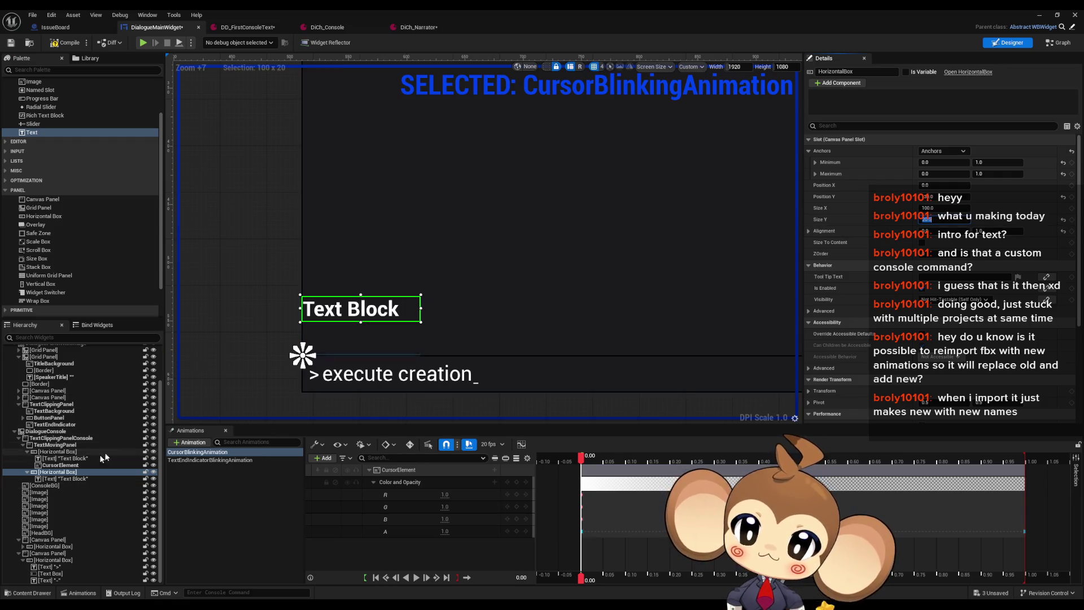
{"action": "left_click", "coordinate": [934, 220]}
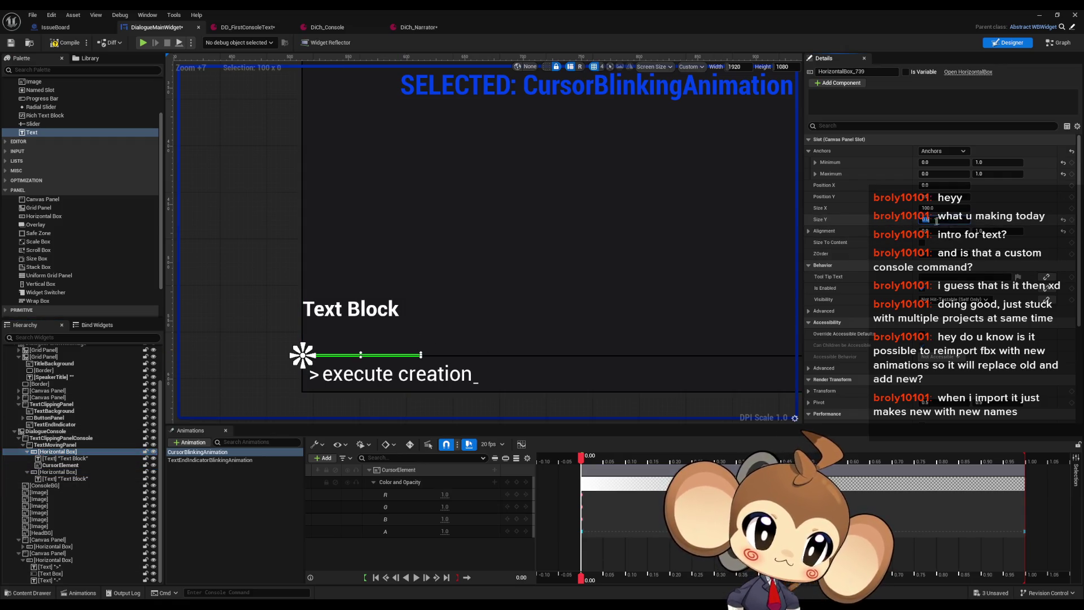
{"action": "type", "text": "20"}
{"action": "key", "text": "Return"}
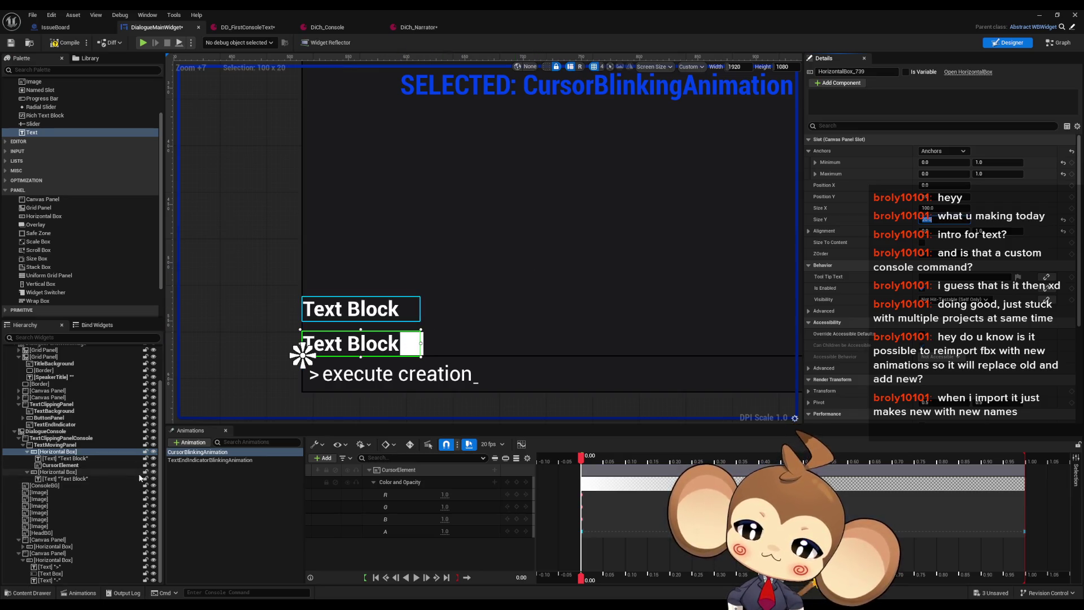
Move CursorElement out, then delete both text-line Horizontal Boxes from TextMovingPanel.
{"action": "scroll", "coordinate": [65, 472], "scroll_direction": "up", "scroll_amount": 1}
{"action": "mouse_move", "coordinate": [61, 478]}
{"action": "left_mouse_down"}
{"action": "mouse_move", "coordinate": [70, 431]}
{"action": "mouse_move", "coordinate": [40, 362]}
{"action": "left_mouse_up"}
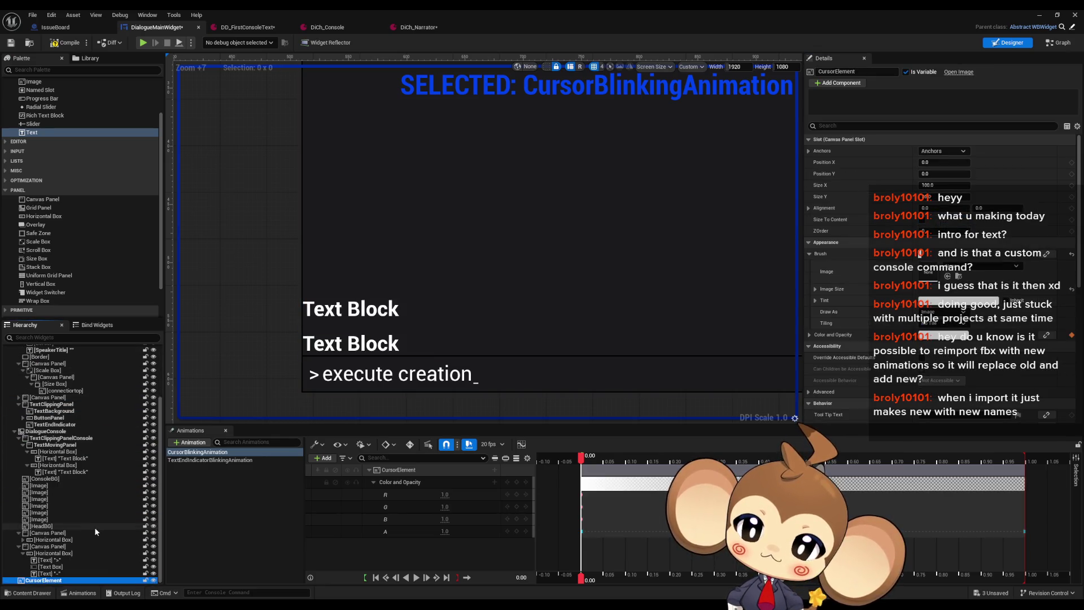
{"action": "left_click", "coordinate": [53, 452]}
{"action": "key", "text": "Delete"}
{"action": "left_click", "coordinate": [54, 465]}
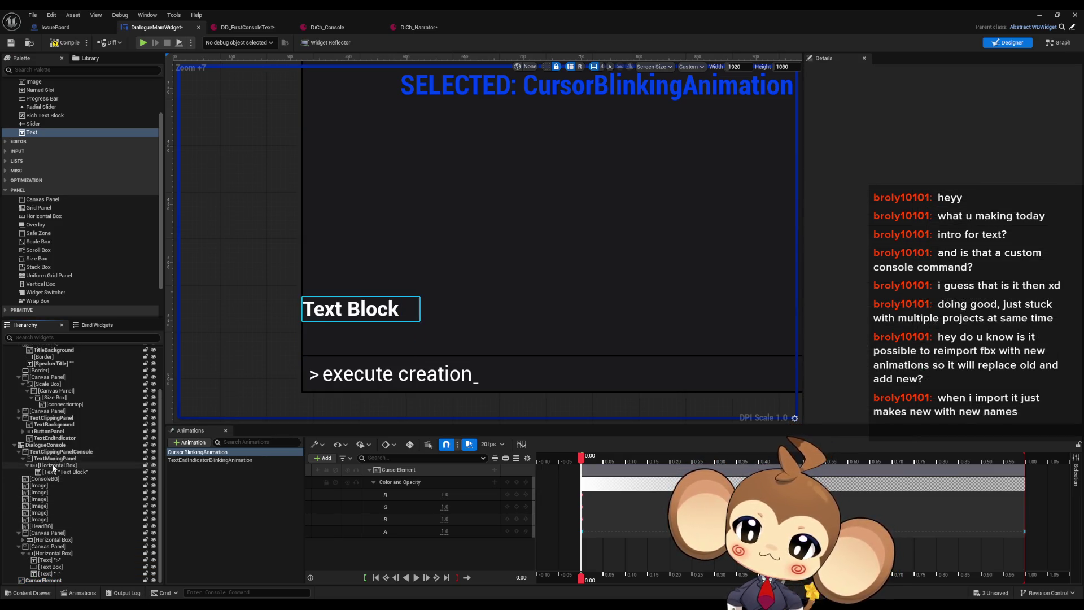
{"action": "key", "text": "Delete"}
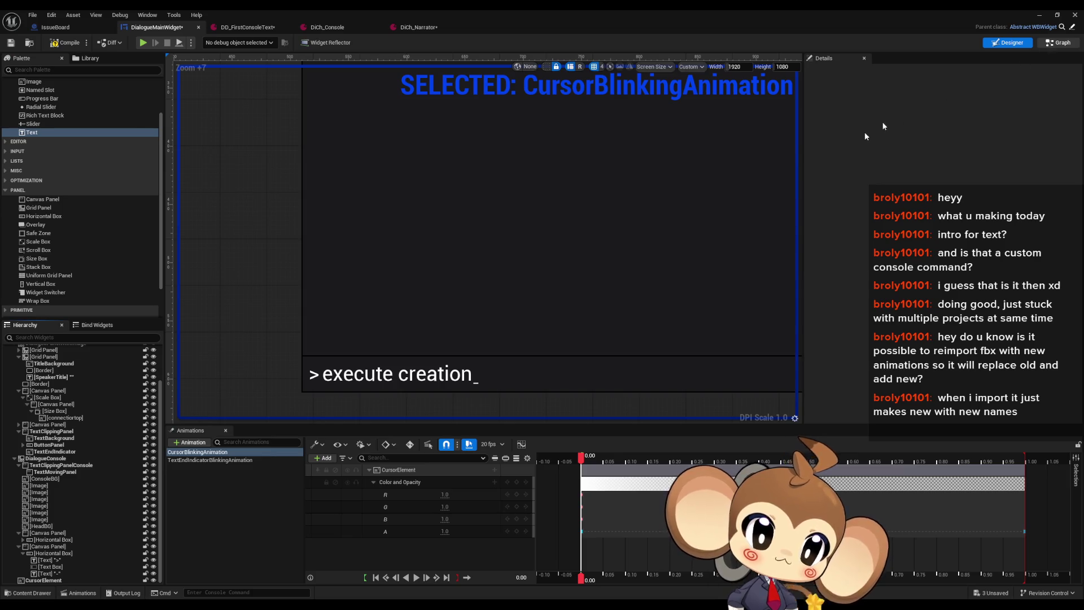
{"action": "left_click", "coordinate": [1058, 43]}
In the CreateNewTextLine graph, set the Make Margin Bottom value to 20.
{"action": "scroll", "coordinate": [604, 390], "scroll_direction": "down", "scroll_amount": 3}
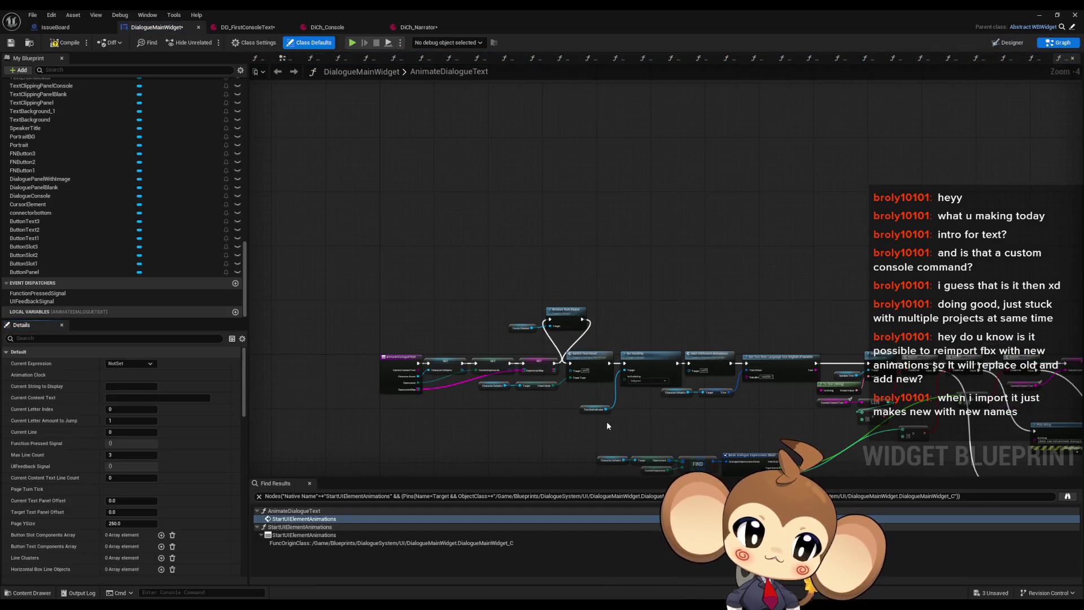
{"action": "scroll", "coordinate": [134, 221], "scroll_direction": "up", "scroll_amount": 15}
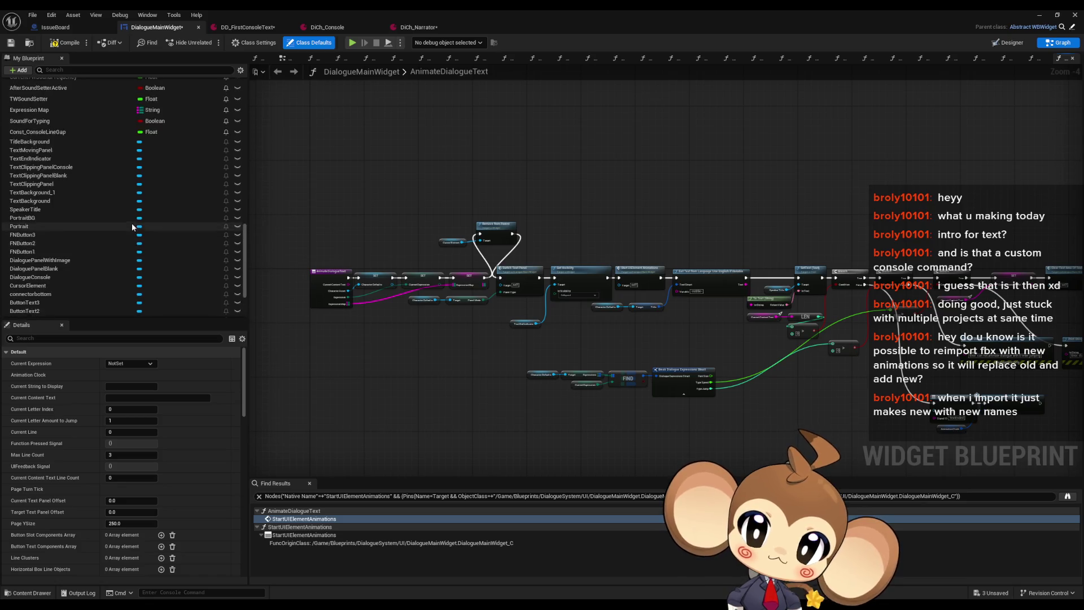
{"action": "scroll", "coordinate": [141, 220], "scroll_direction": "up", "scroll_amount": 10}
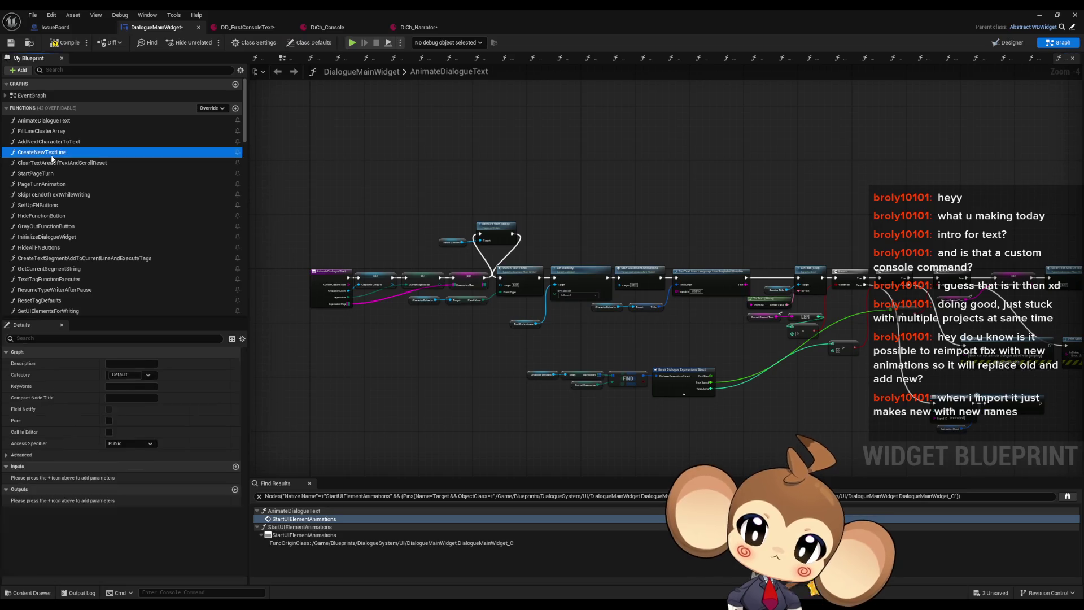
{"action": "double_click", "coordinate": [51, 153]}
{"action": "scroll", "coordinate": [483, 319], "scroll_direction": "up", "scroll_amount": 6}
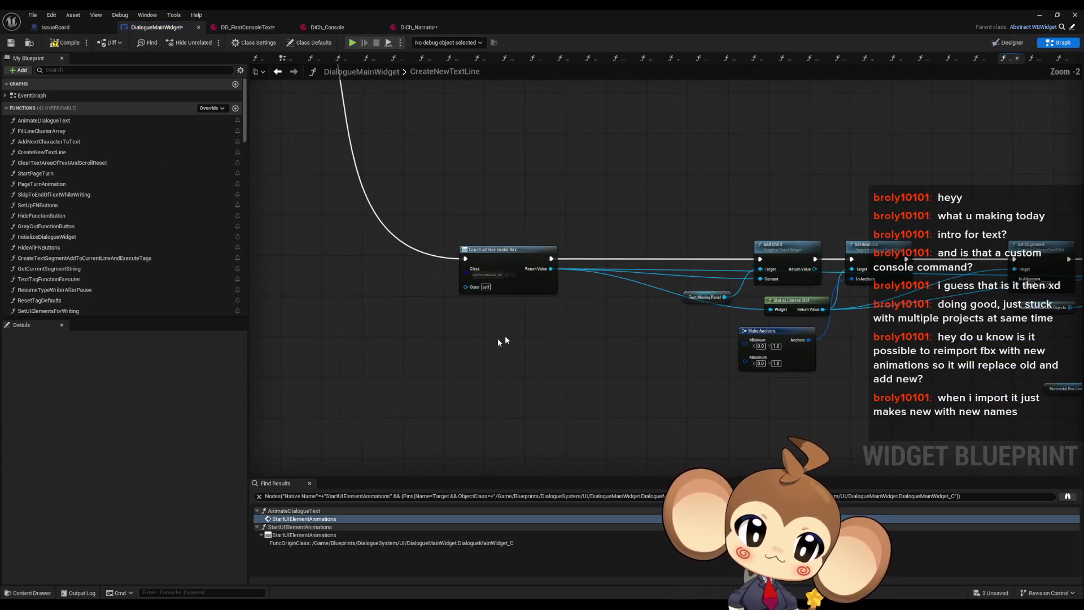
{"action": "mouse_move", "coordinate": [549, 287]}
{"action": "left_mouse_down"}
{"action": "mouse_move", "coordinate": [347, 273]}
{"action": "mouse_move", "coordinate": [107, 196]}
{"action": "left_mouse_up"}
{"action": "left_click_drag", "start_coordinate": [557, 253], "coordinate": [545, 245]}
{"action": "left_click_drag", "start_coordinate": [857, 411], "coordinate": [760, 371]}
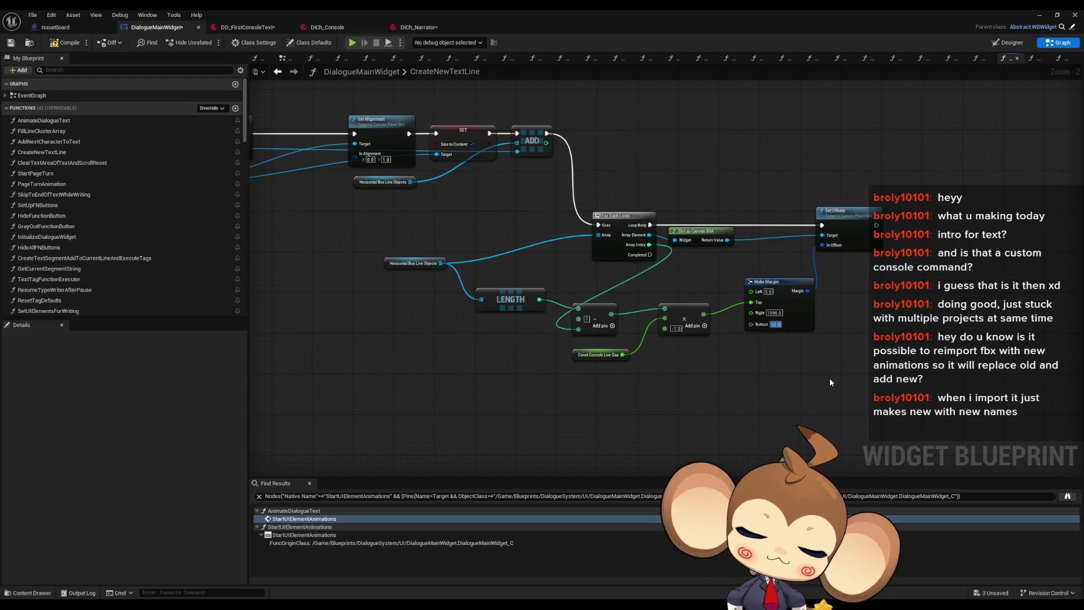
{"action": "type", "text": "0"}
{"action": "key", "text": "Return"}
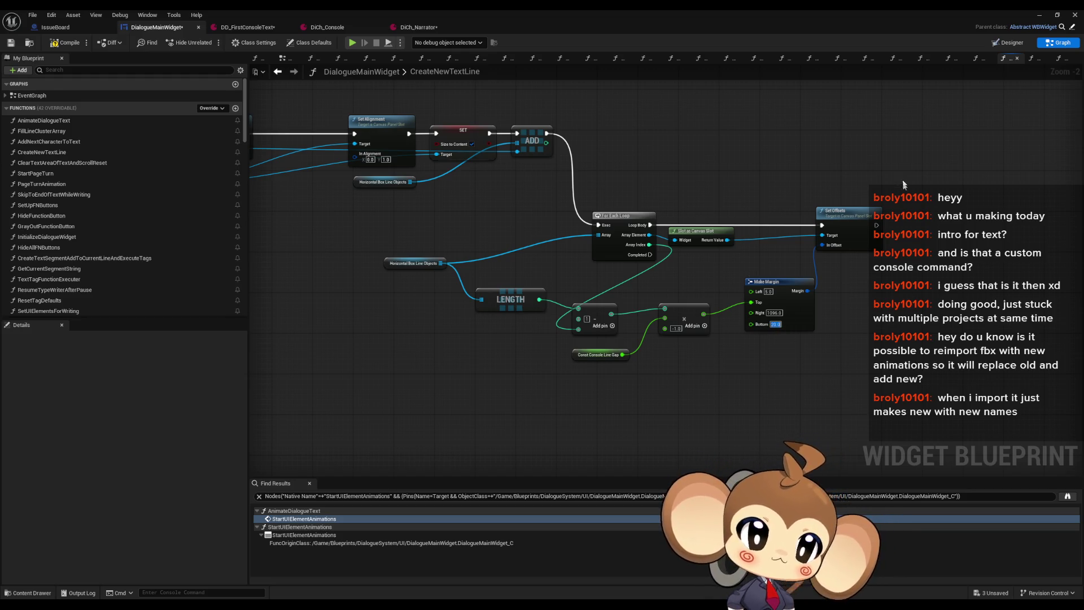
Save all assets and start a play-in-editor session of the level.
{"action": "left_click", "coordinate": [1039, 15]}
{"action": "key", "text": "ctrl+s"}
{"action": "key", "text": "alt+p"}
{"action": "left_click", "coordinate": [307, 226]}
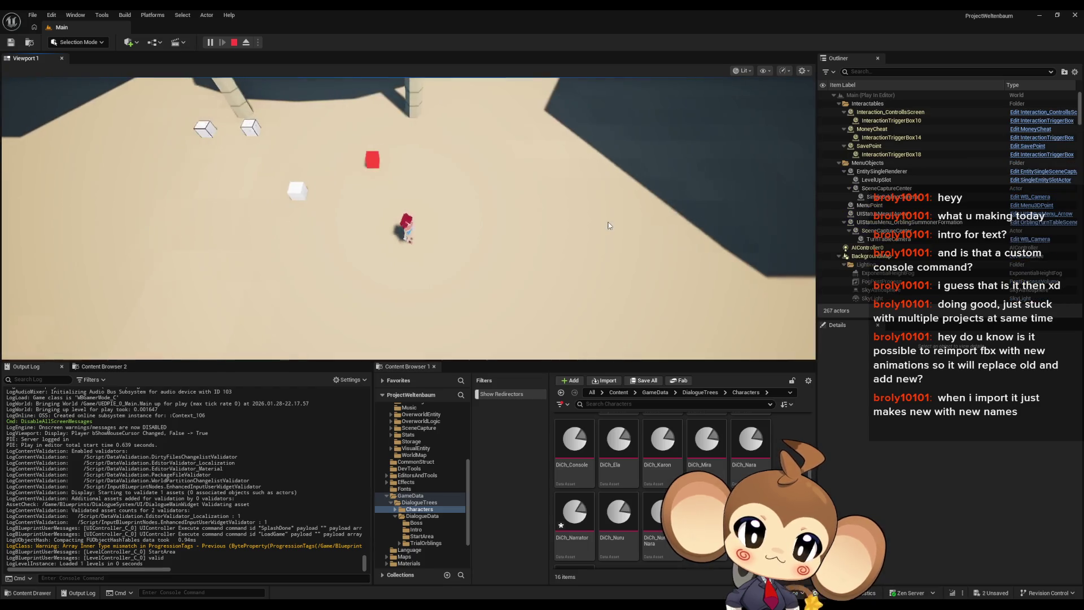
Check the lines in the in-game console, stop the session, and return to DialogueMainWidget.
{"action": "key", "text": "grave"}
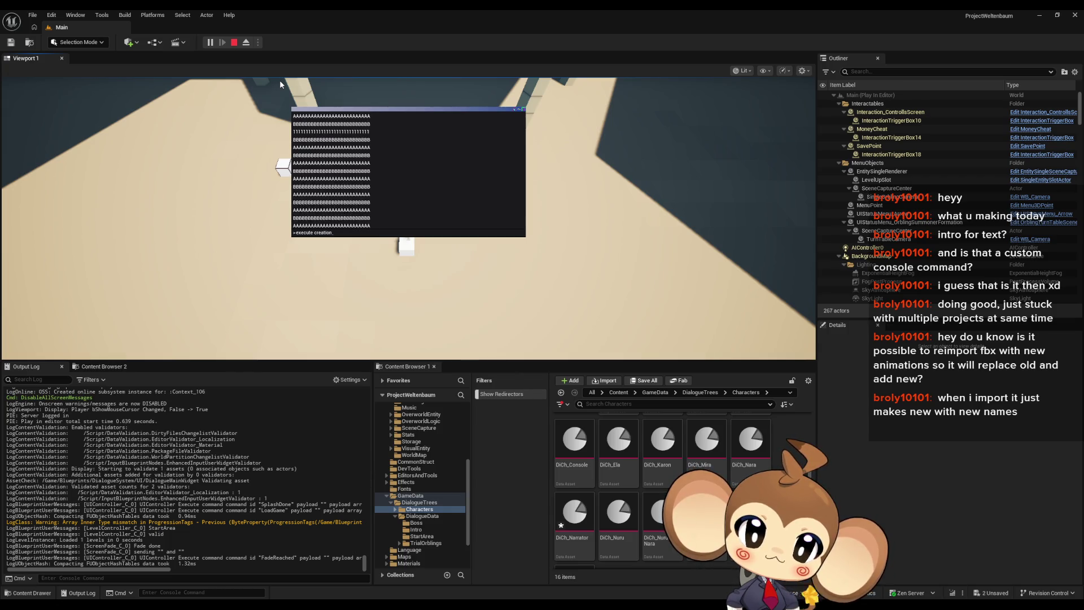
{"action": "left_click", "coordinate": [233, 48]}
{"action": "left_click", "coordinate": [420, 590]}
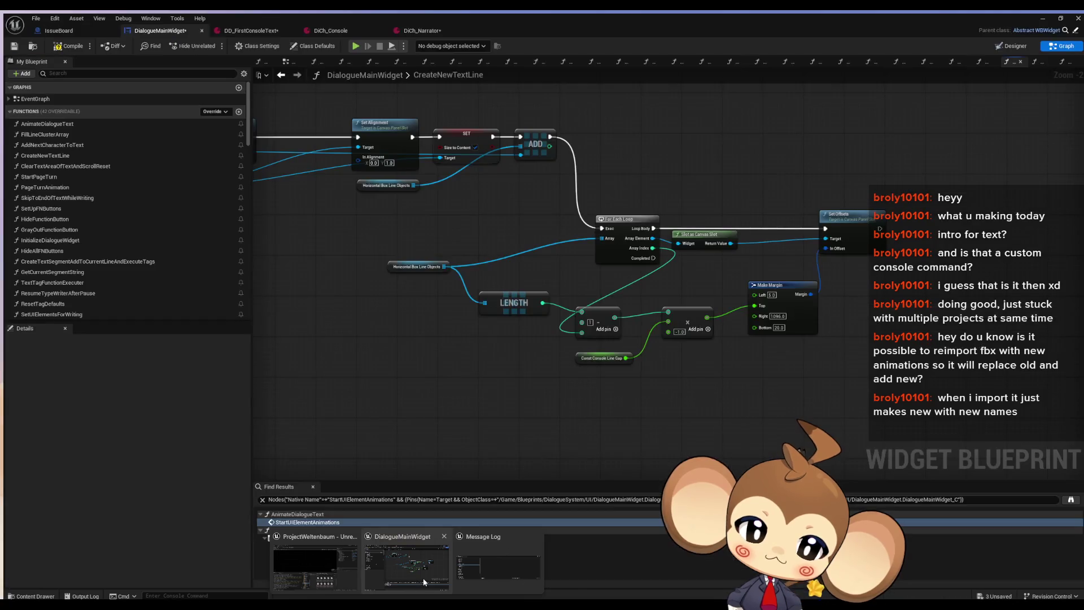
{"action": "mouse_move", "coordinate": [245, 130]}
{"action": "left_mouse_down"}
{"action": "mouse_move", "coordinate": [234, 289]}
{"action": "mouse_move", "coordinate": [238, 278]}
{"action": "left_mouse_up"}
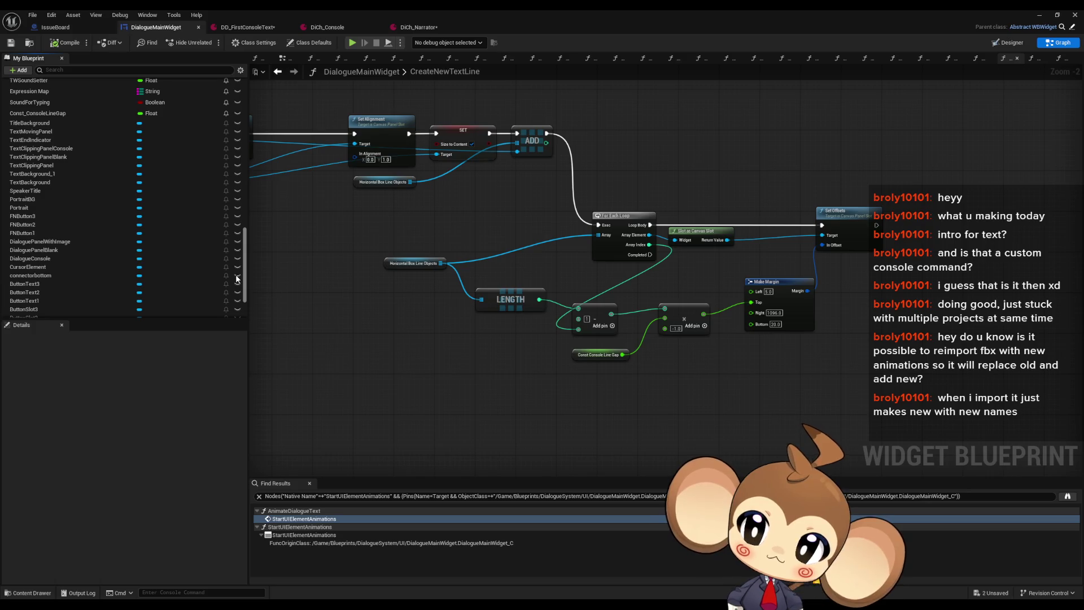
Find CursorElement references in AnimateDialogueText, SetUIElementsForWriting and SetUIElementsForEndWriting.
{"action": "left_click", "coordinate": [54, 266]}
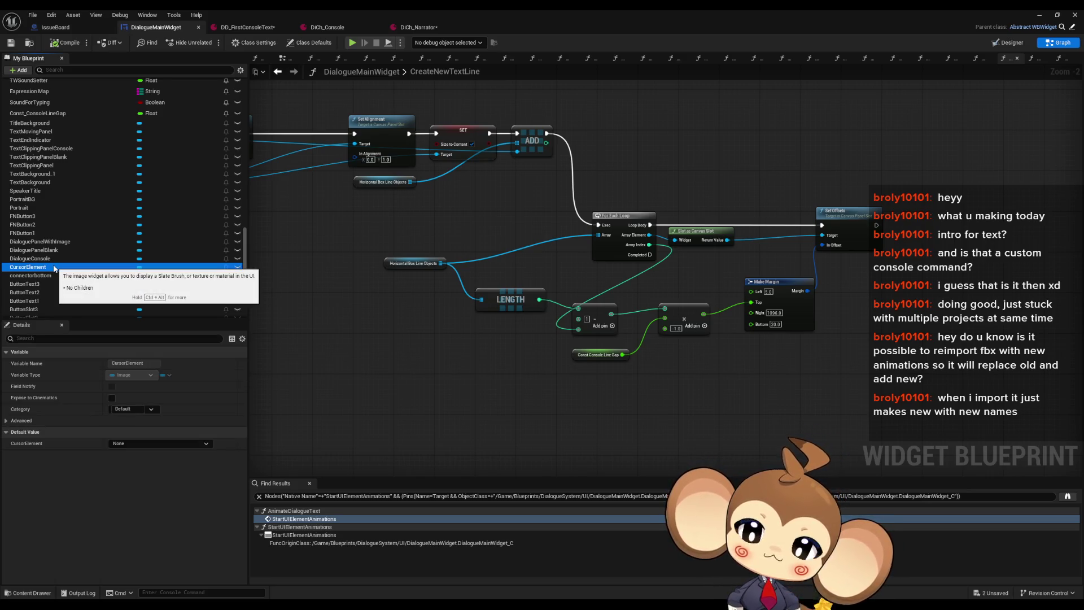
{"action": "right_click", "coordinate": [54, 267]}
{"action": "mouse_move", "coordinate": [107, 302]}
{"action": "left_click", "coordinate": [170, 317]}
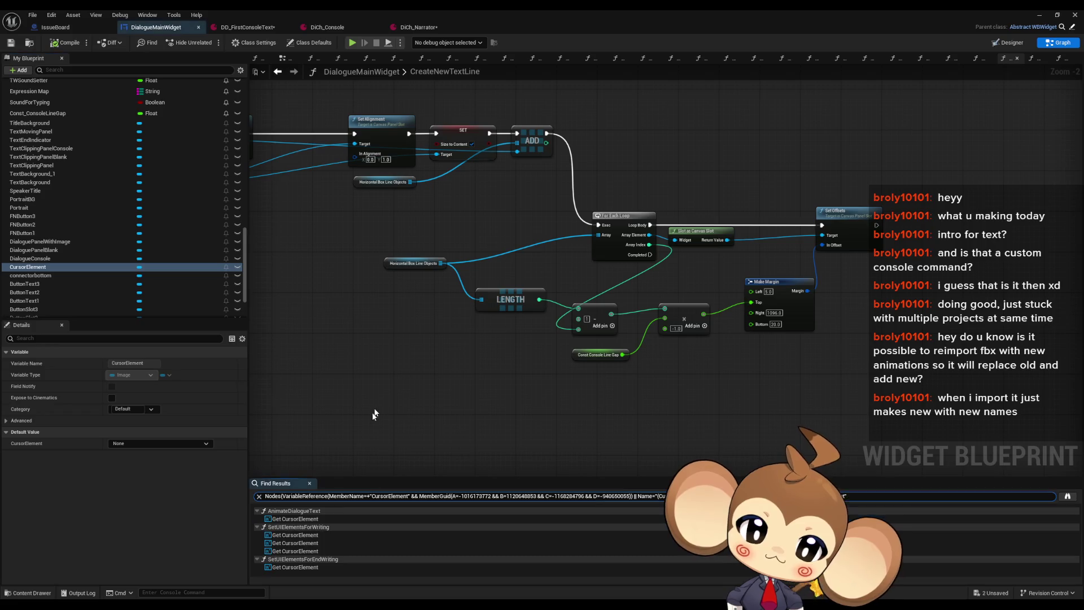
{"action": "left_click", "coordinate": [298, 519]}
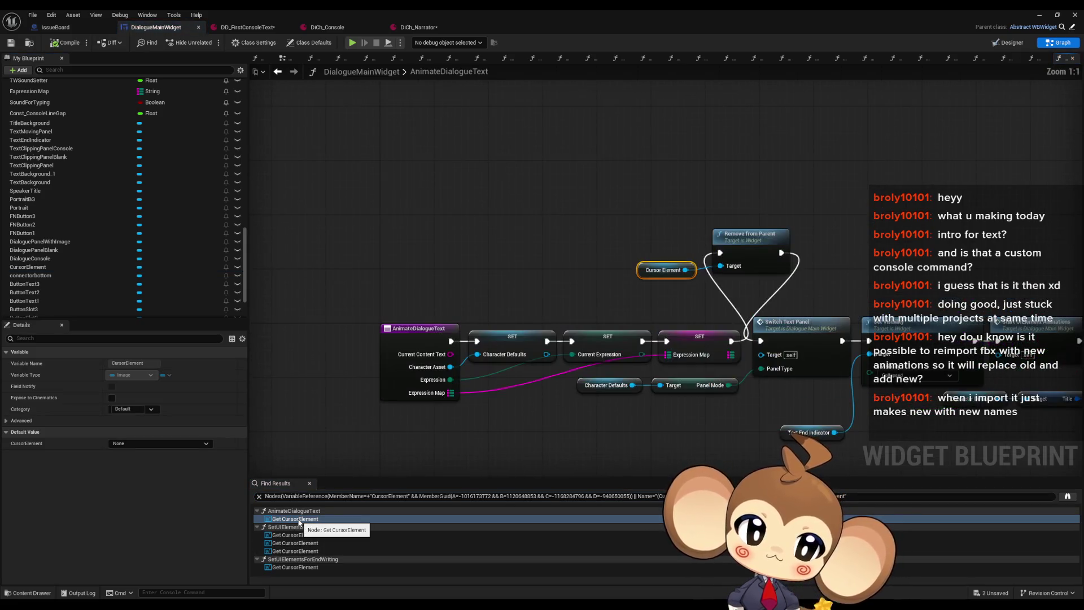
{"action": "left_click", "coordinate": [295, 542]}
{"action": "left_click", "coordinate": [289, 568]}
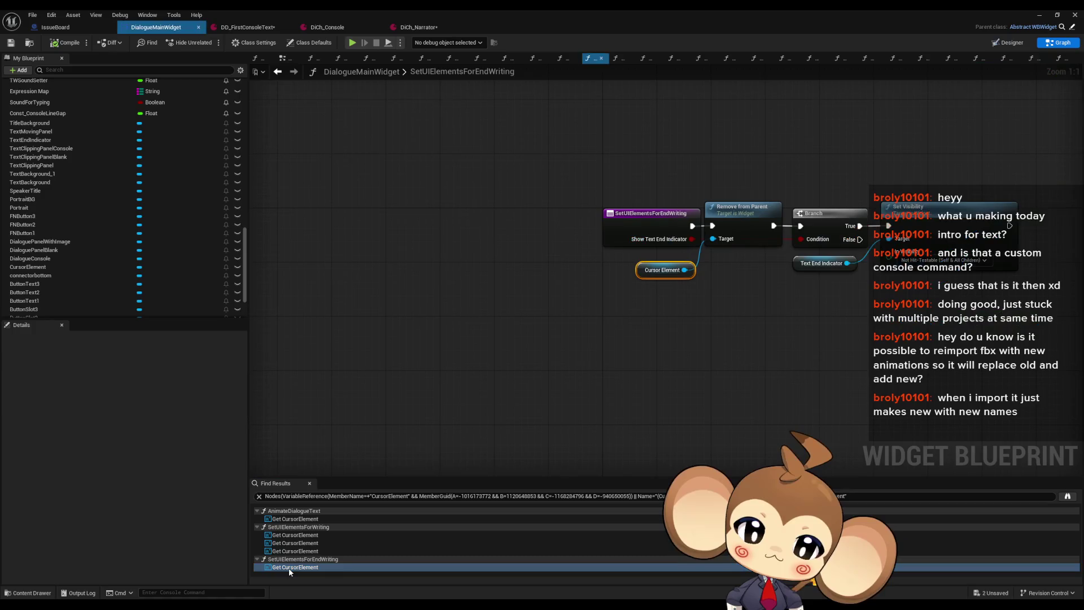
{"action": "left_click", "coordinate": [295, 535]}
Inspect the Horizontal Box Line Objects, CurrentLine and Cursor Element nodes placing the cursor.
{"action": "mouse_move", "coordinate": [733, 332]}
{"action": "left_mouse_down"}
{"action": "mouse_move", "coordinate": [629, 368]}
{"action": "mouse_move", "coordinate": [616, 395]}
{"action": "left_mouse_up"}
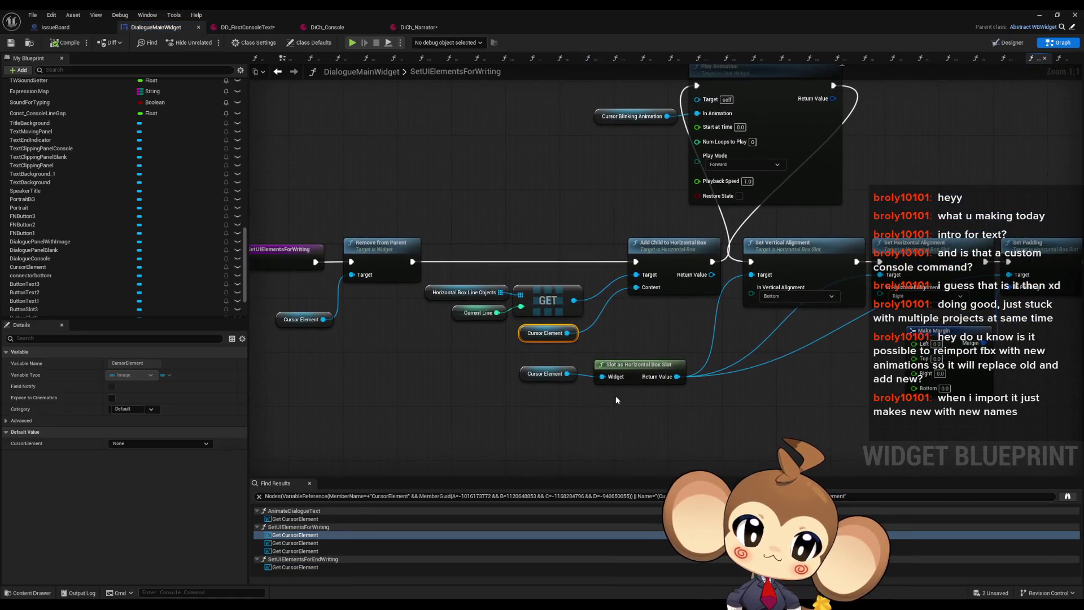
{"action": "left_click", "coordinate": [470, 290]}
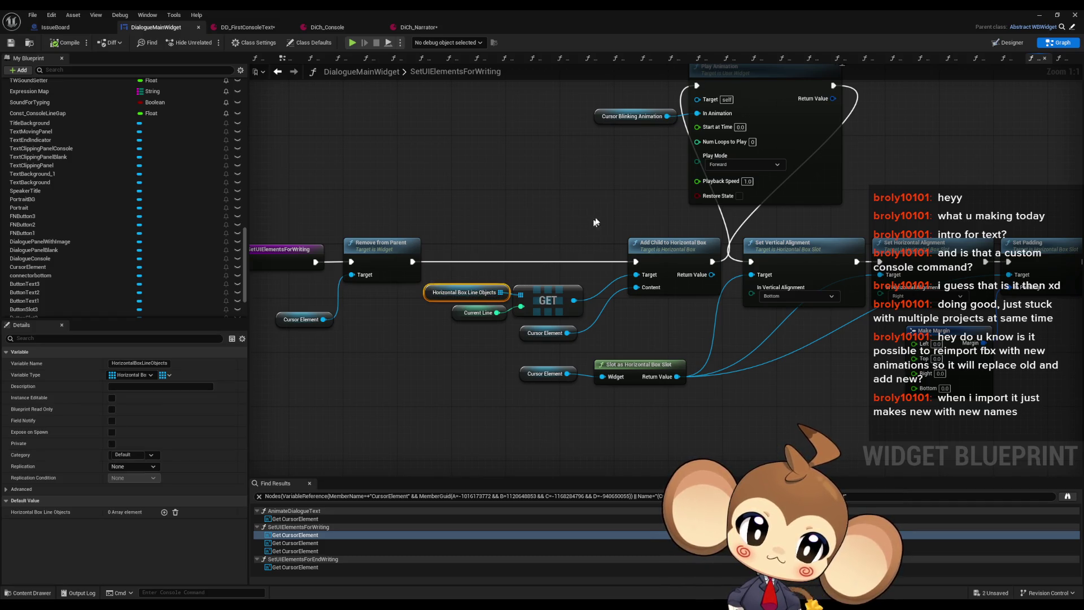
{"action": "left_click", "coordinate": [474, 313]}
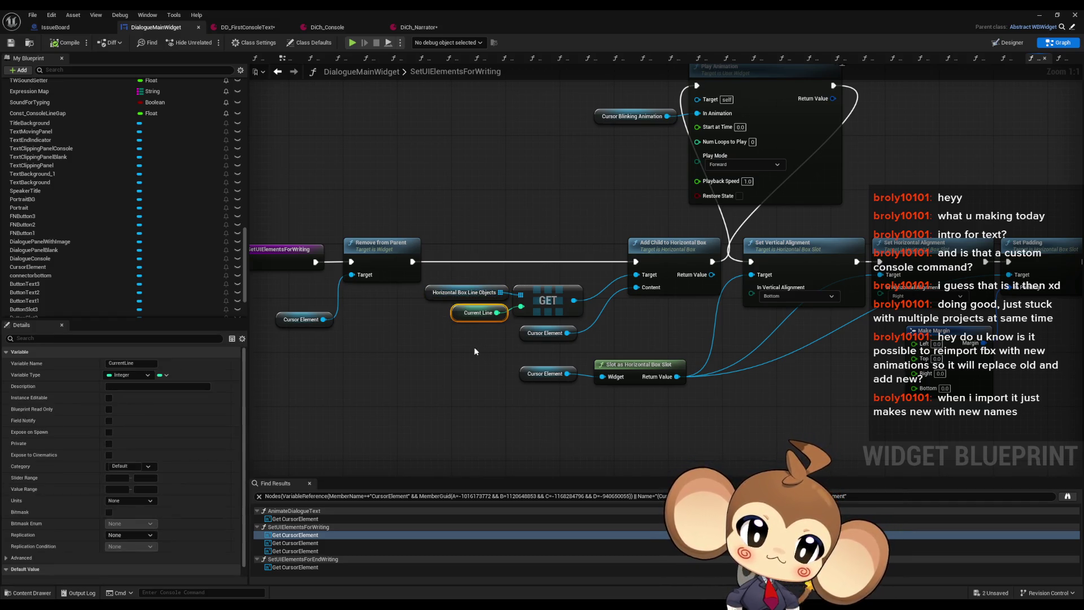
{"action": "left_click", "coordinate": [544, 333]}
{"action": "left_click", "coordinate": [477, 313]}
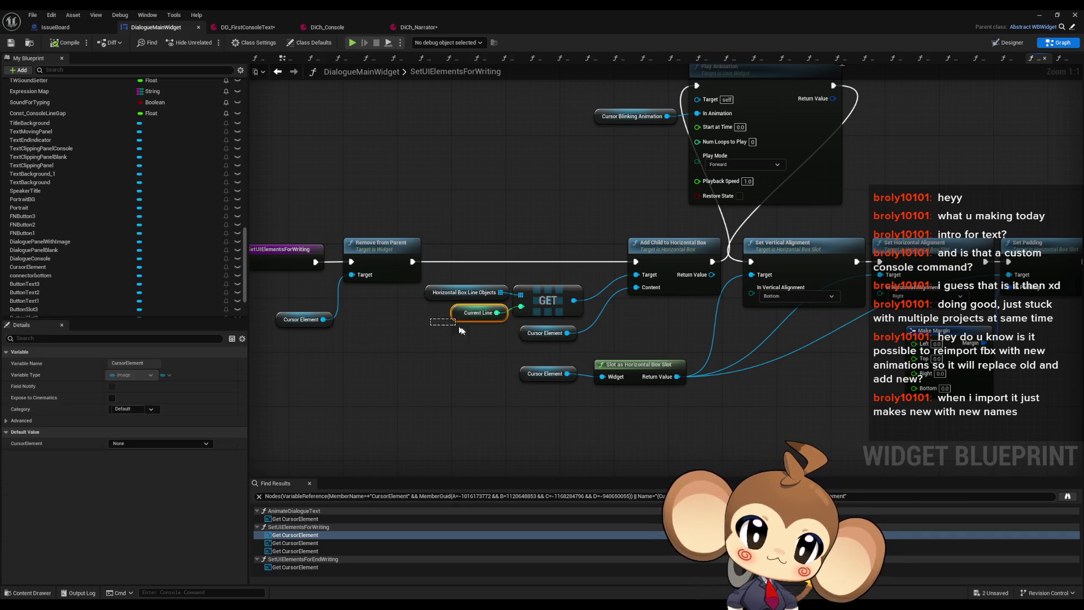
{"action": "left_click", "coordinate": [556, 338]}
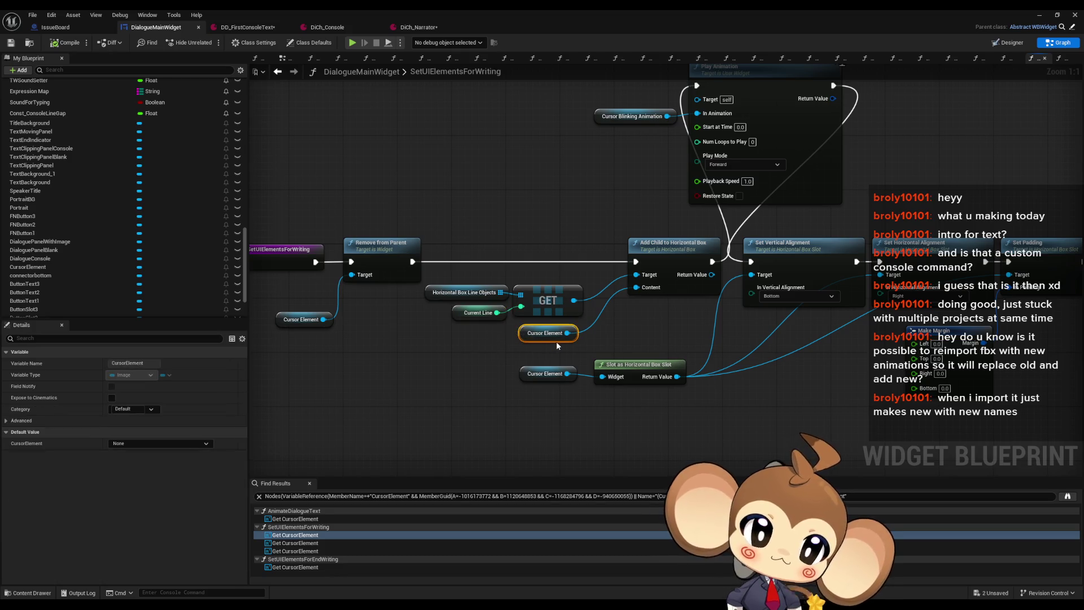
{"action": "mouse_move", "coordinate": [625, 212]}
{"action": "left_mouse_down"}
{"action": "mouse_move", "coordinate": [664, 308]}
{"action": "mouse_move", "coordinate": [620, 374]}
{"action": "left_mouse_up"}
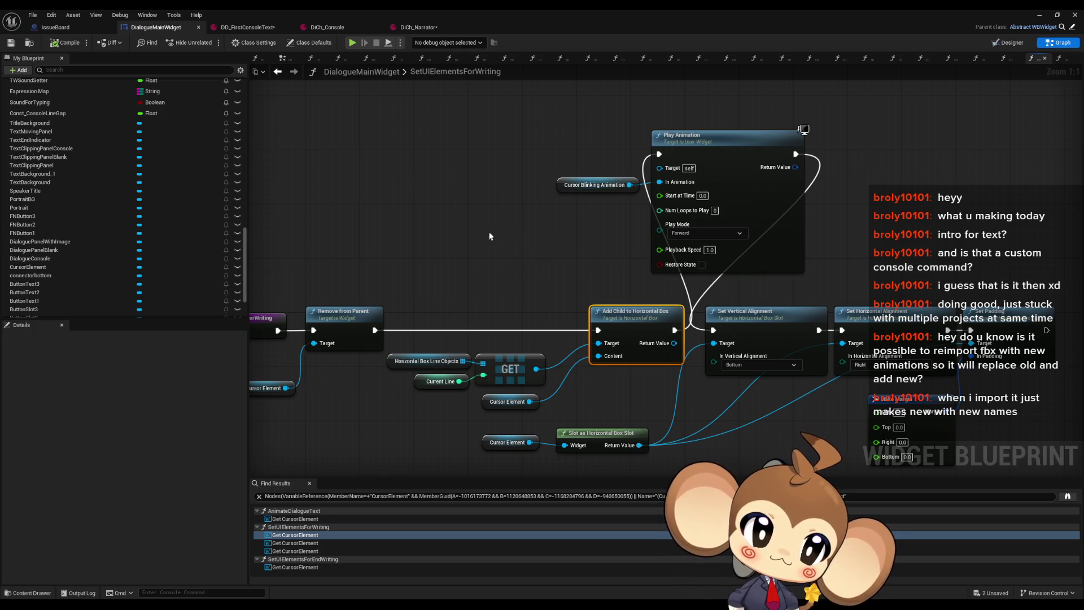
{"action": "left_click", "coordinate": [1011, 44]}
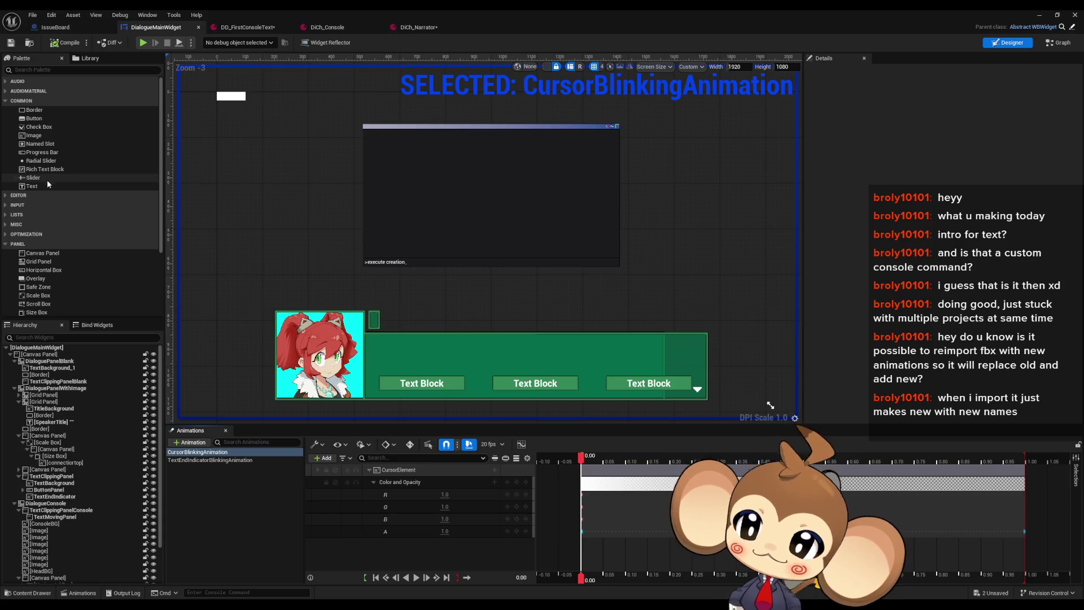
Add a Horizontal Box containing a Text block inside TextMovingPanel.
{"action": "scroll", "coordinate": [50, 183], "scroll_direction": "down", "scroll_amount": 1}
{"action": "left_click", "coordinate": [44, 243]}
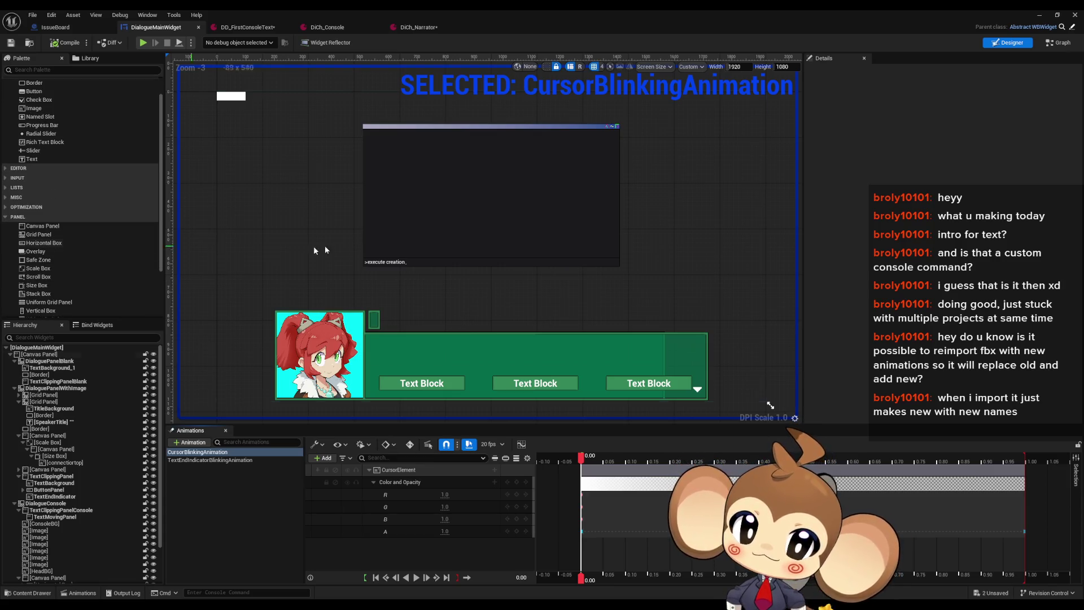
{"action": "left_click", "coordinate": [423, 235]}
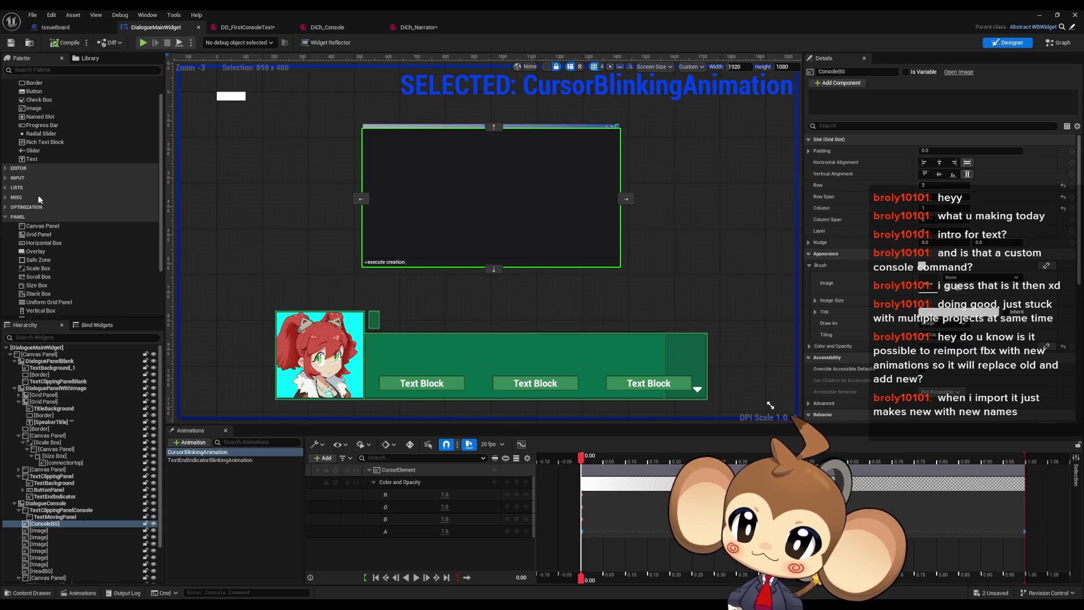
{"action": "left_click_drag", "start_coordinate": [38, 244], "coordinate": [54, 520]}
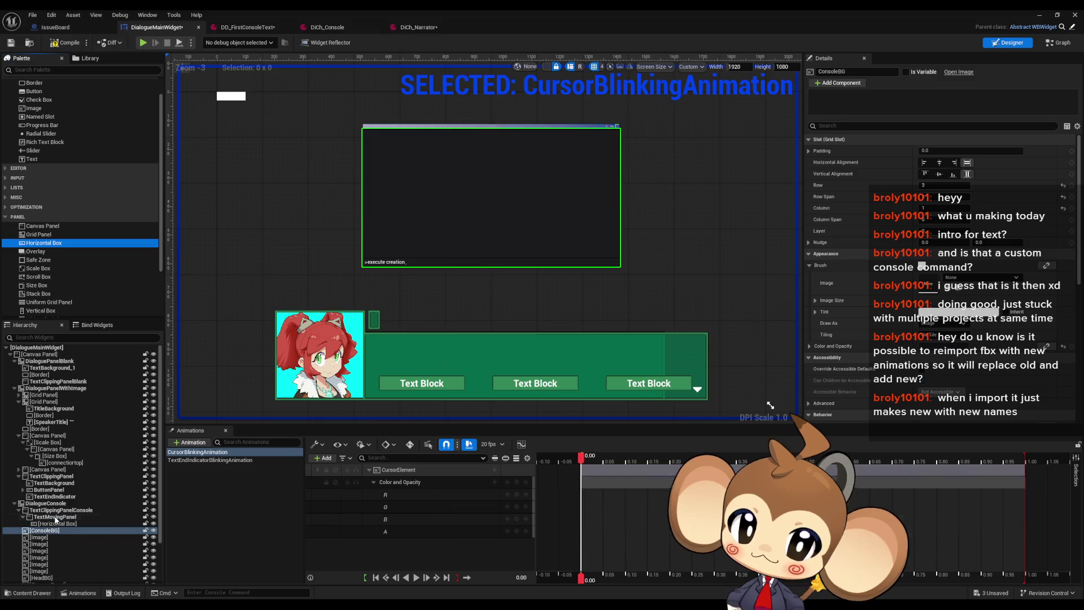
{"action": "mouse_move", "coordinate": [32, 158]}
{"action": "left_mouse_down"}
{"action": "mouse_move", "coordinate": [103, 502]}
{"action": "mouse_move", "coordinate": [60, 524]}
{"action": "left_mouse_up"}
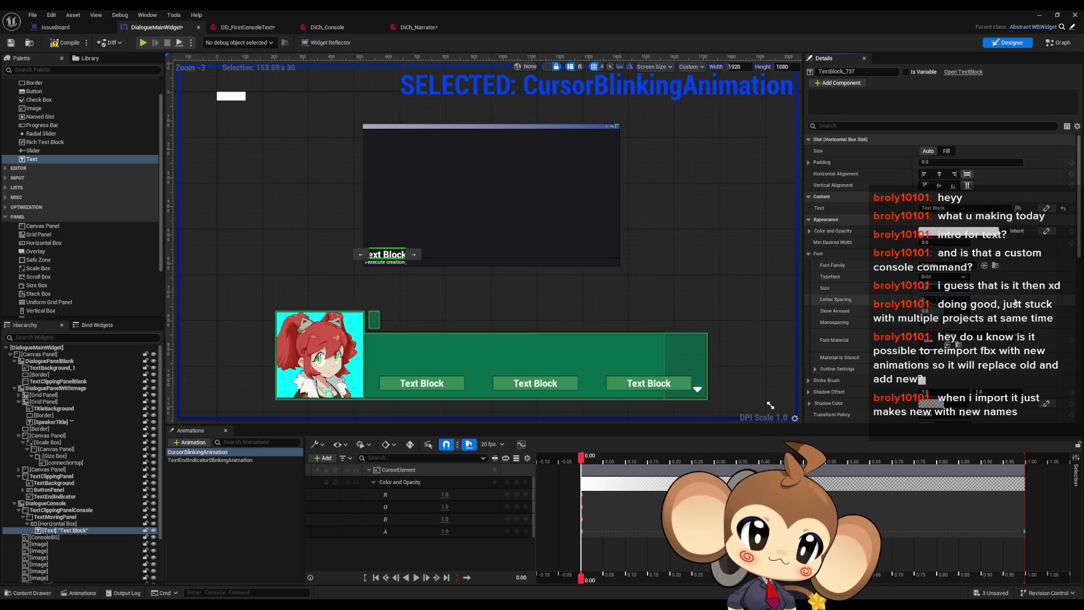
Give the new Horizontal Box Size Y 20, with Anchors Y and Alignment Y at 1.0.
{"action": "scroll", "coordinate": [403, 273], "scroll_direction": "up", "scroll_amount": 10}
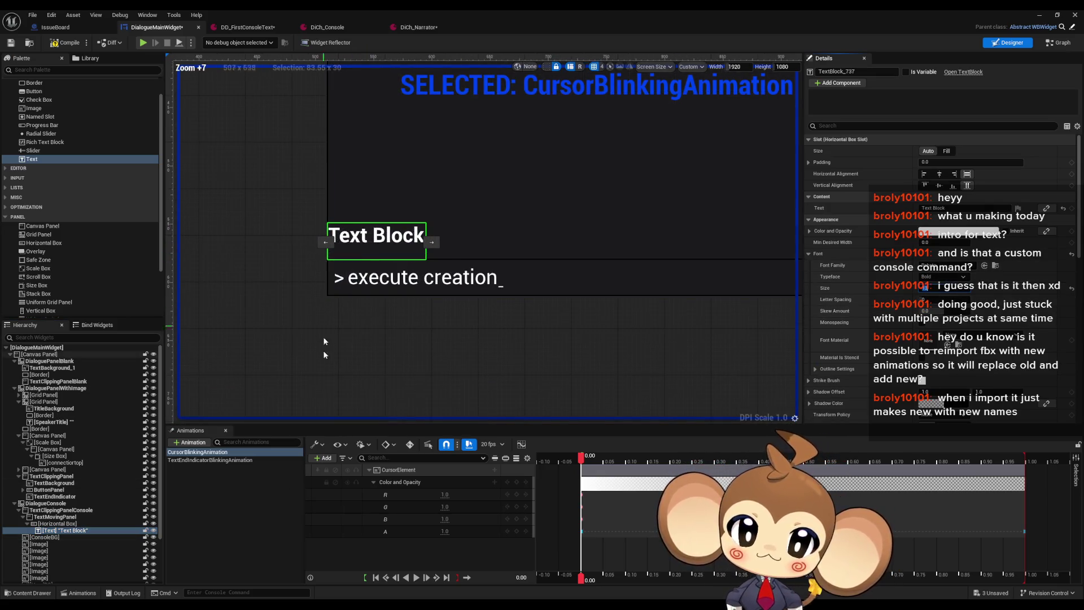
{"action": "left_click", "coordinate": [327, 224]}
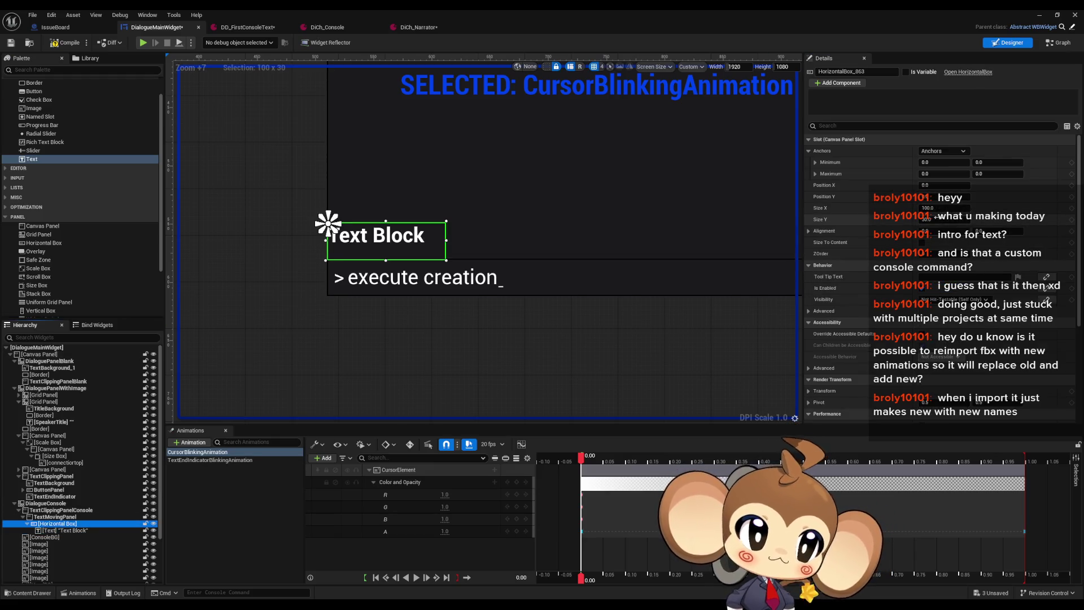
{"action": "left_click", "coordinate": [932, 219]}
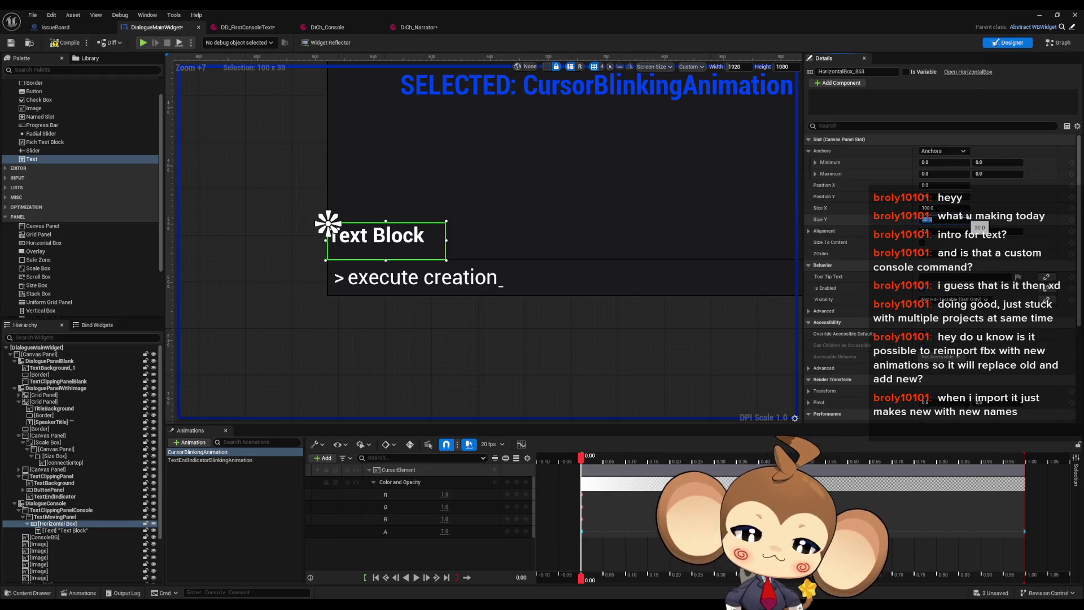
{"action": "type", "text": "20"}
{"action": "key", "text": "Return"}
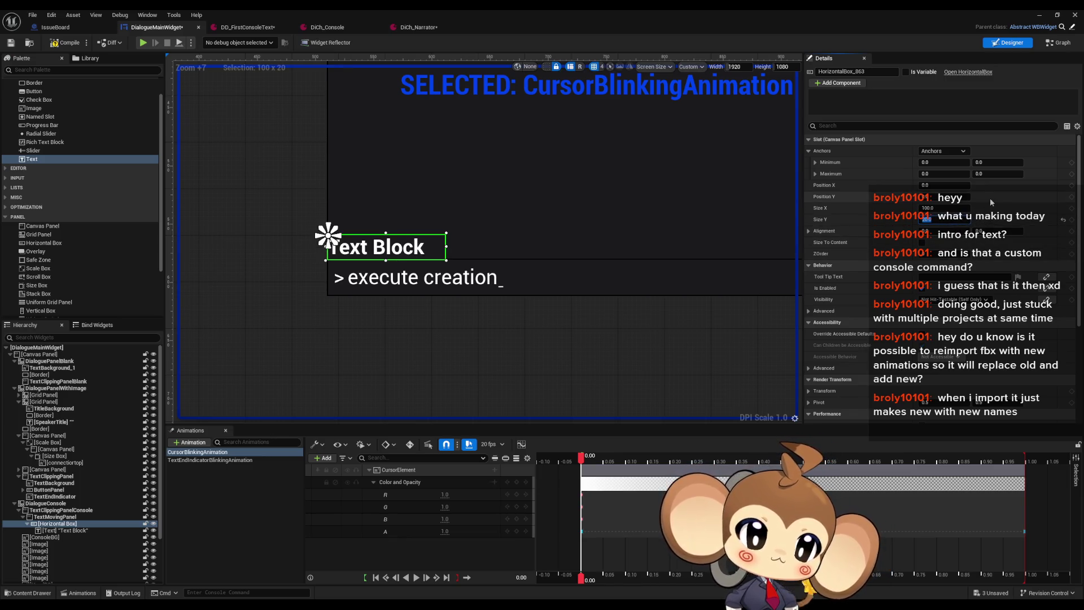
{"action": "type", "text": "1"}
{"action": "key", "text": "Return"}
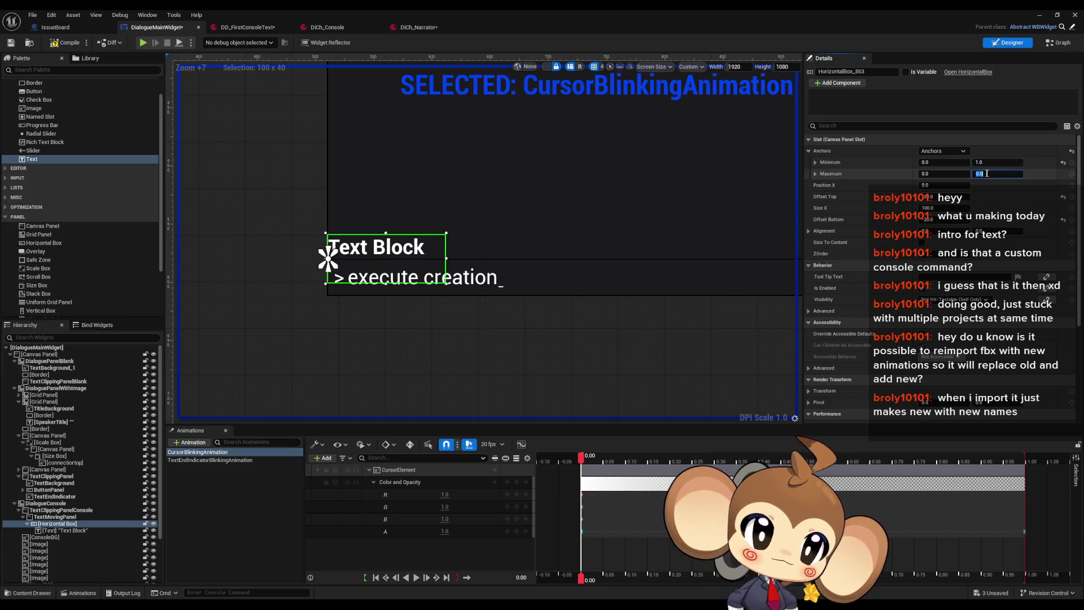
{"action": "type", "text": "1"}
{"action": "key", "text": "Return"}
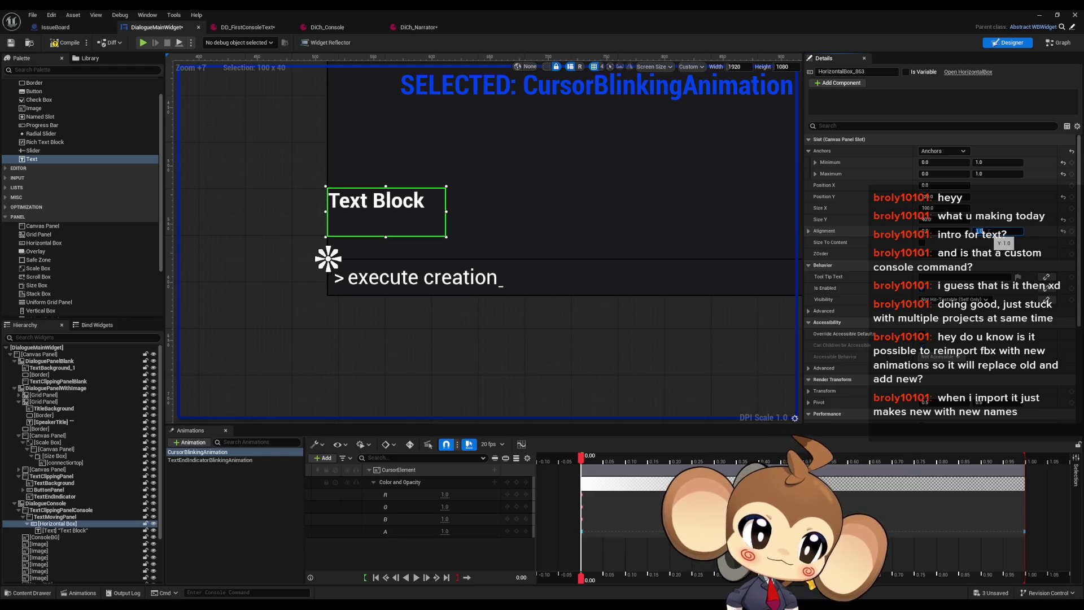
Set the box's Position Y to 0 and restore its Size Y to 20.
{"action": "left_click", "coordinate": [929, 197]}
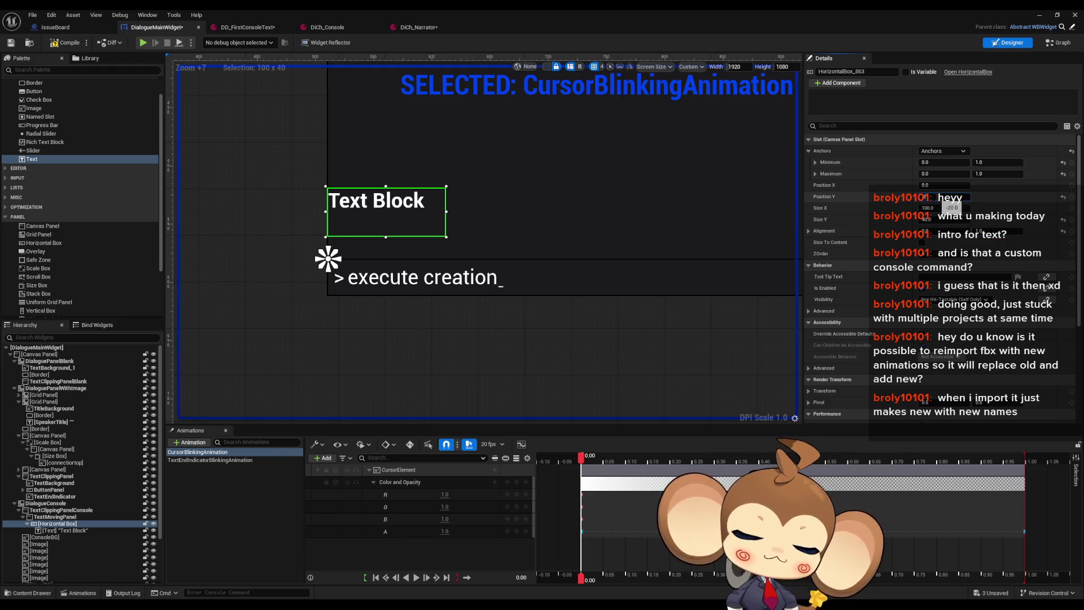
{"action": "type", "text": "0"}
{"action": "key", "text": "Return"}
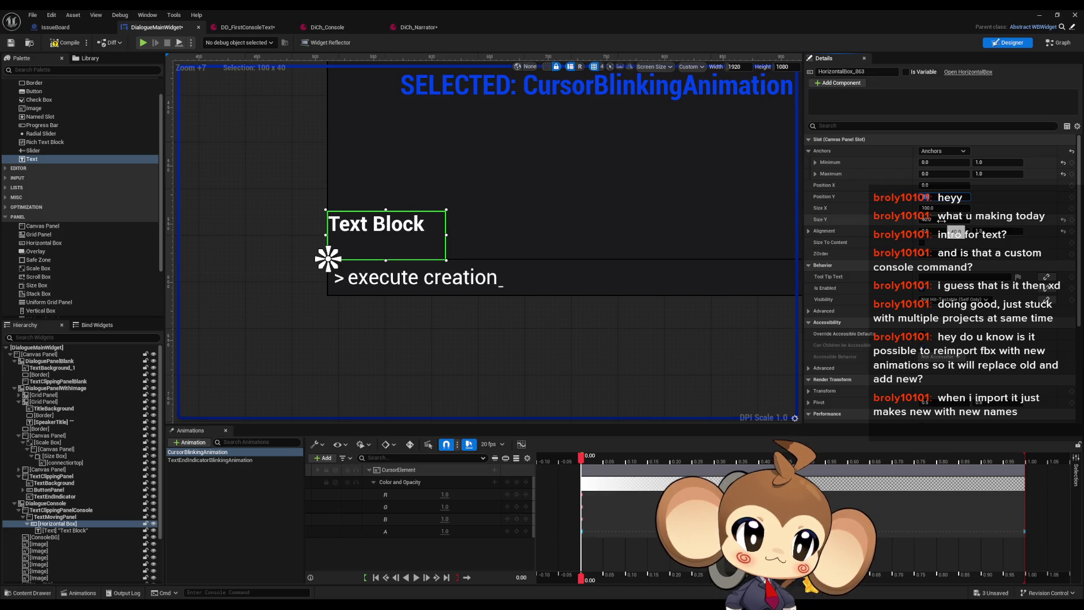
{"action": "type", "text": "20"}
{"action": "key", "text": "Return"}
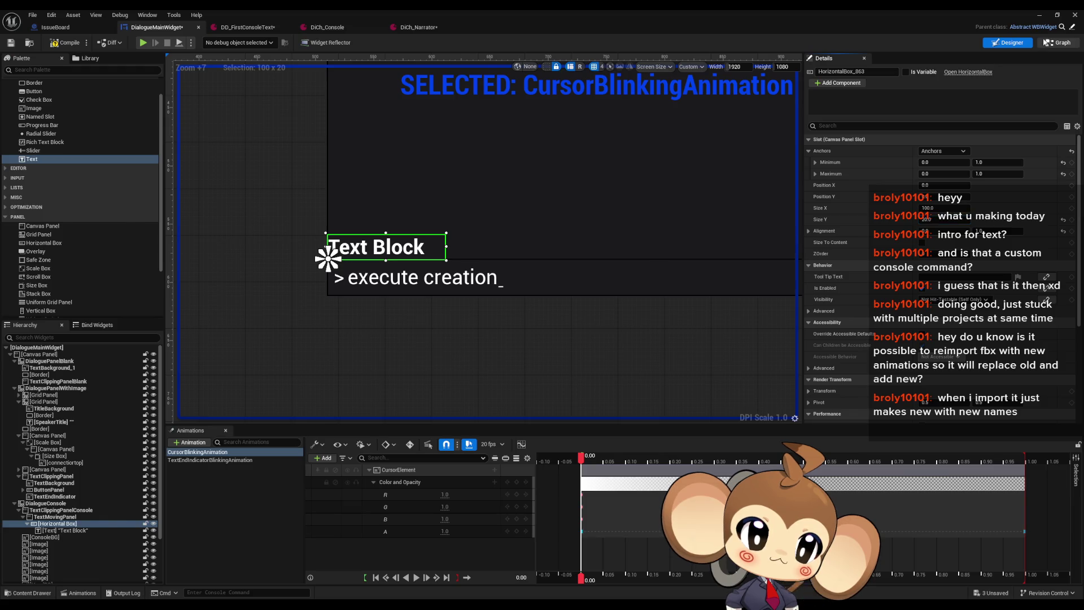
{"action": "left_click", "coordinate": [1060, 43]}
{"action": "scroll", "coordinate": [92, 191], "scroll_direction": "up", "scroll_amount": 15}
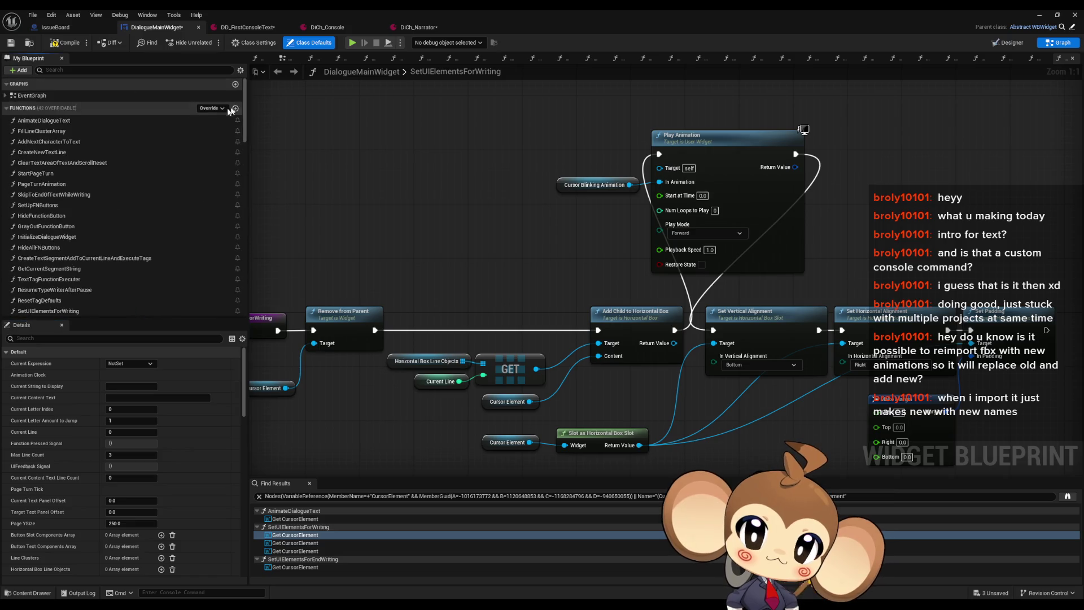
Open CreateNewTextLine and check the Const Console Line Gap value feeding the margin offsets.
{"action": "left_click", "coordinate": [59, 153]}
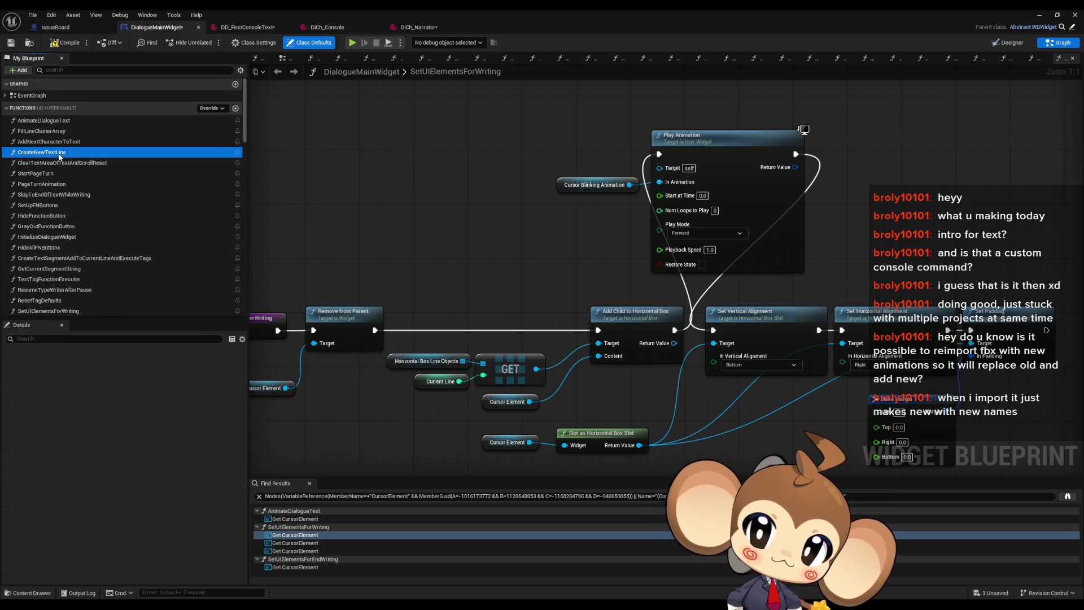
{"action": "double_click", "coordinate": [60, 152]}
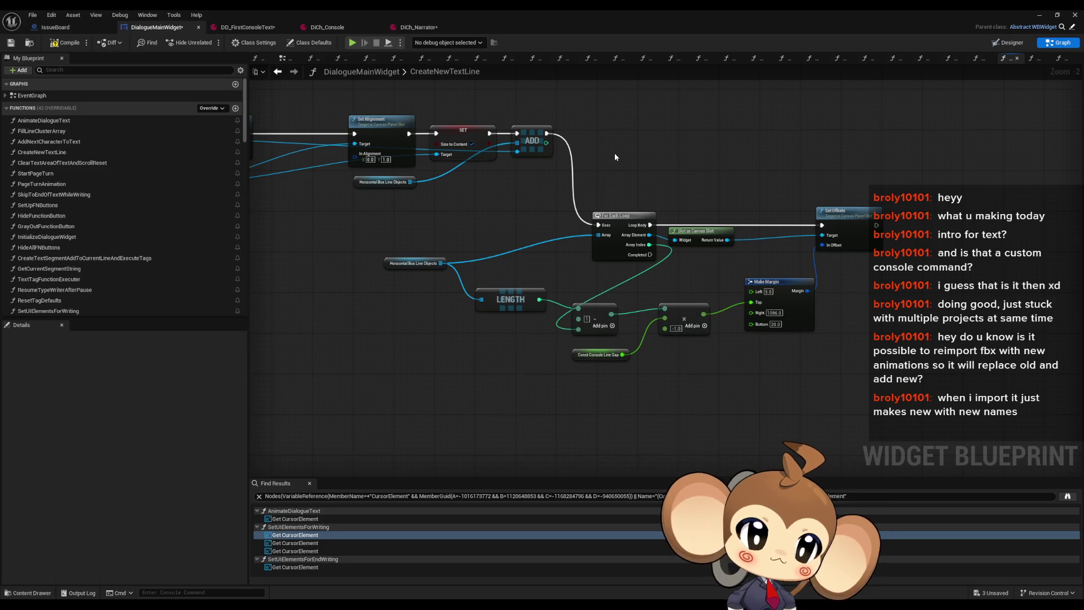
{"action": "left_click_drag", "start_coordinate": [616, 157], "coordinate": [622, 182]}
{"action": "left_click_drag", "start_coordinate": [811, 375], "coordinate": [772, 377]}
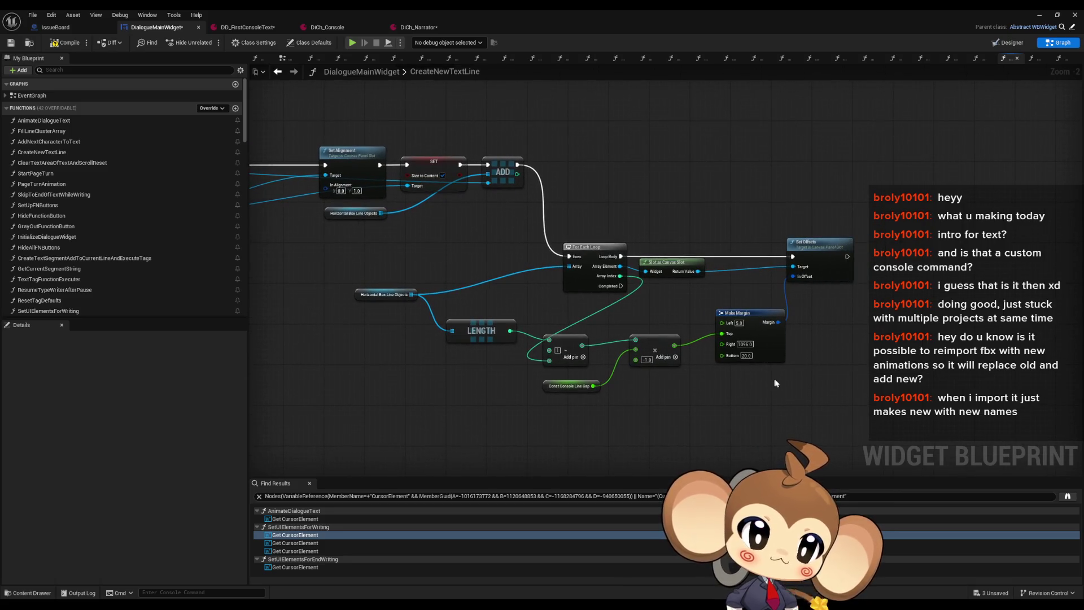
{"action": "left_click", "coordinate": [371, 291]}
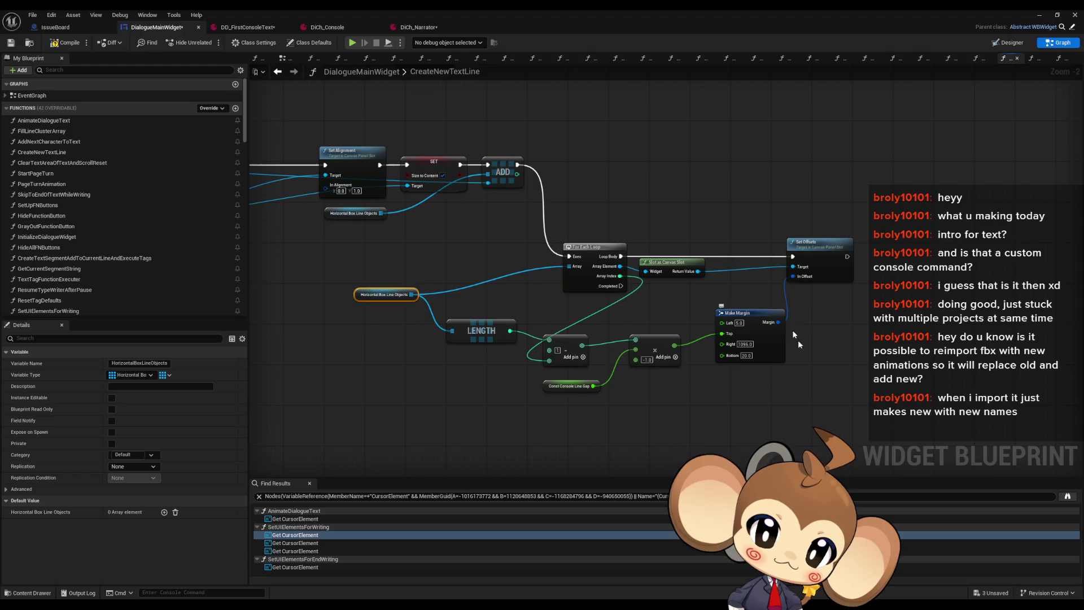
{"action": "scroll", "coordinate": [777, 395], "scroll_direction": "up", "scroll_amount": 2}
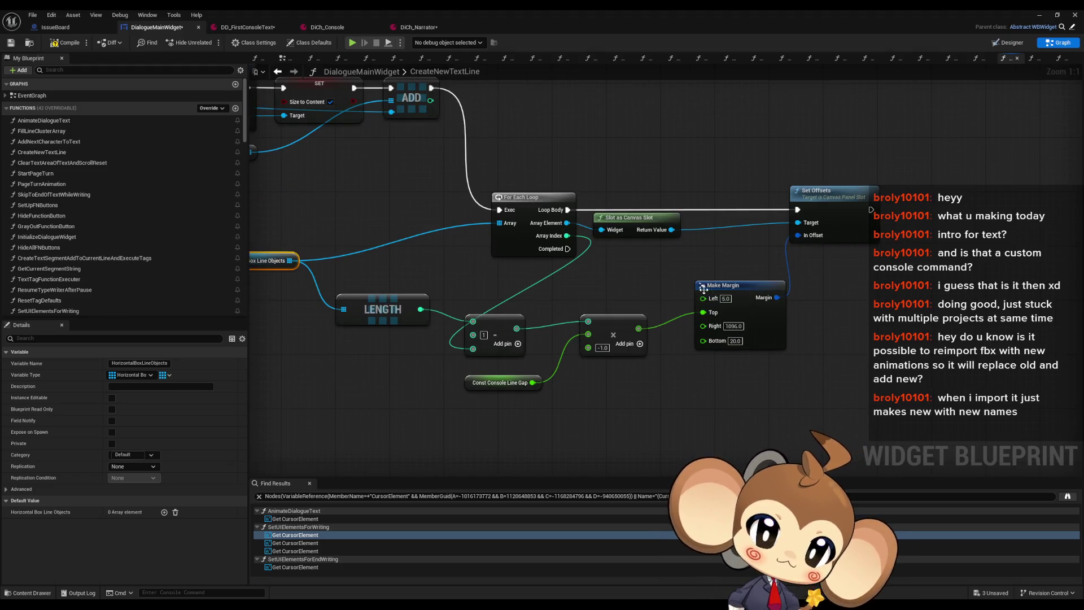
{"action": "left_click", "coordinate": [500, 382]}
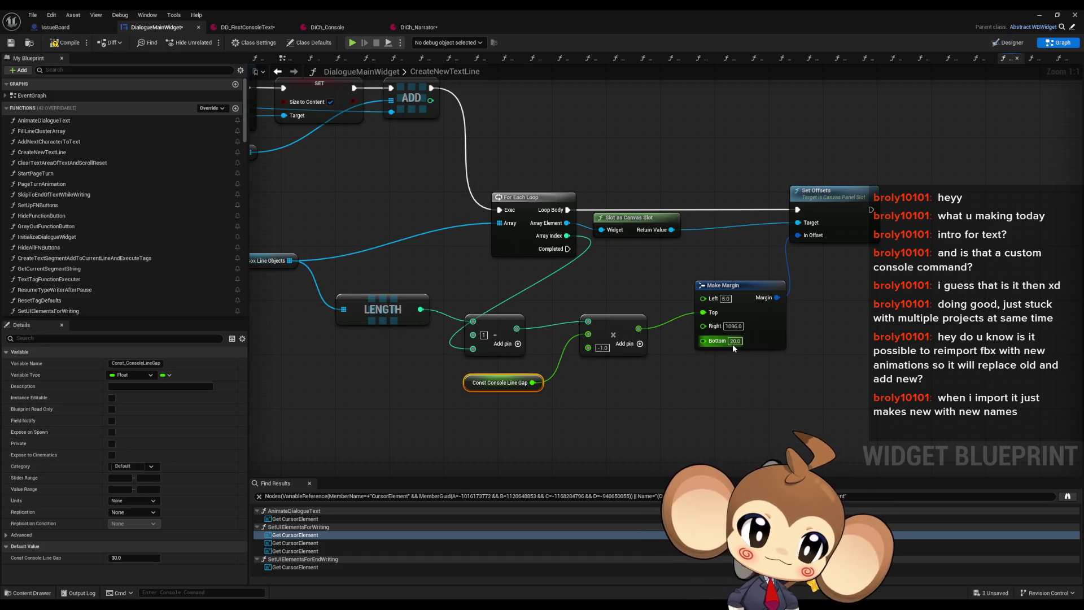
Zoom onto the console, toggle DialoguePanelWithImage visibility, then select the Horizontal Box and CursorElement.
{"action": "left_click", "coordinate": [996, 46]}
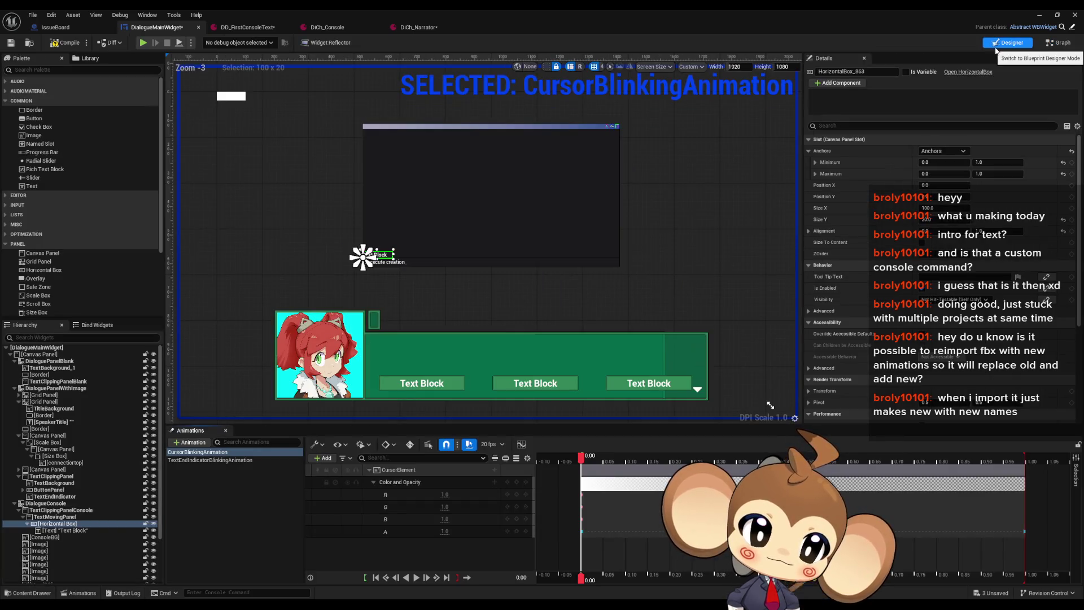
{"action": "scroll", "coordinate": [627, 312], "scroll_direction": "up", "scroll_amount": 12}
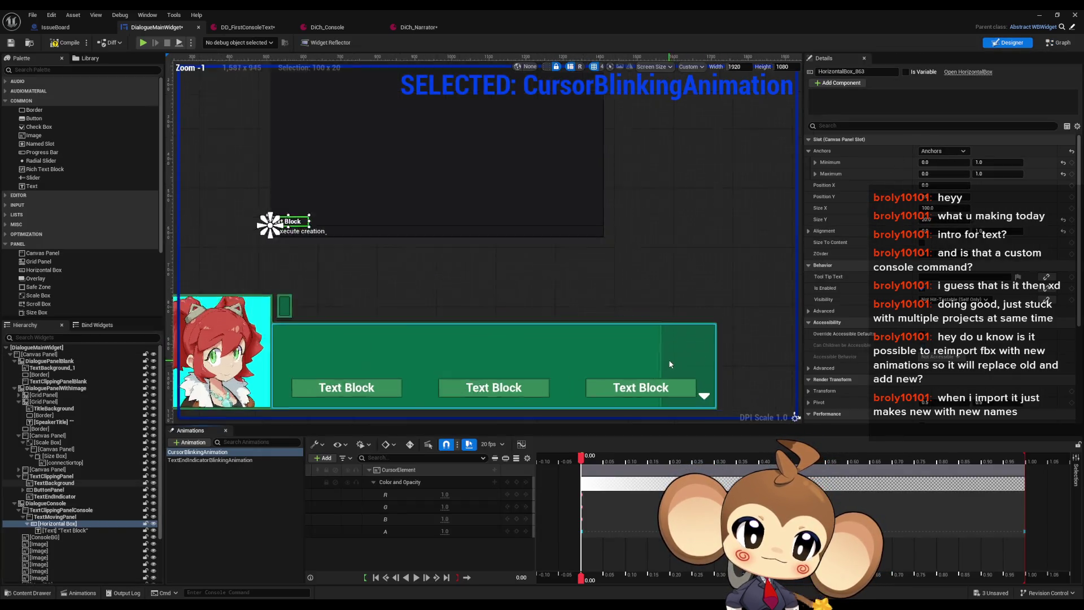
{"action": "scroll", "coordinate": [628, 311], "scroll_direction": "down", "scroll_amount": 16}
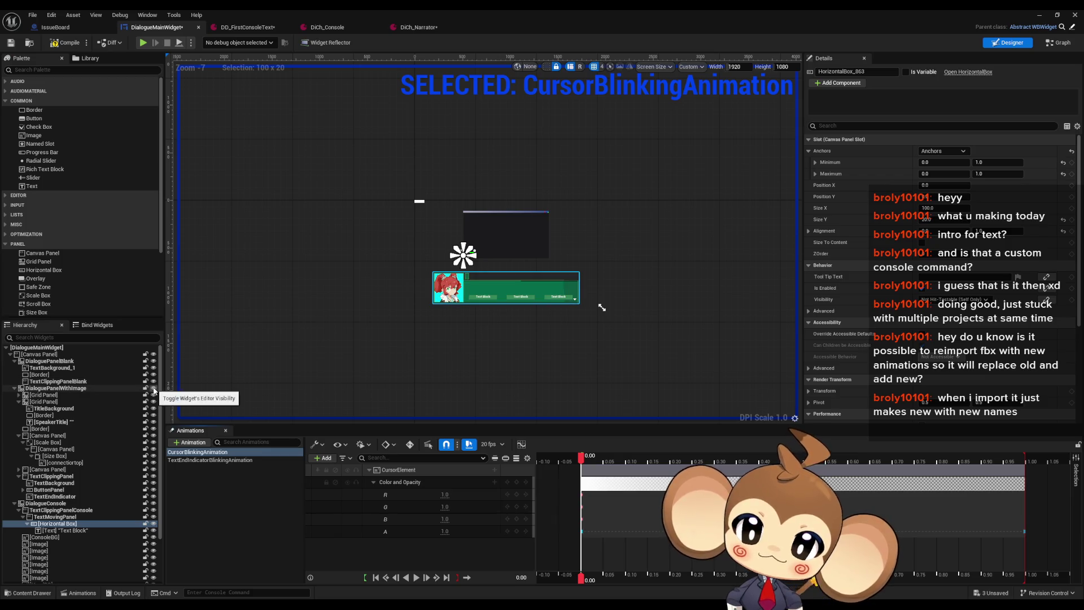
{"action": "left_click", "coordinate": [153, 389]}
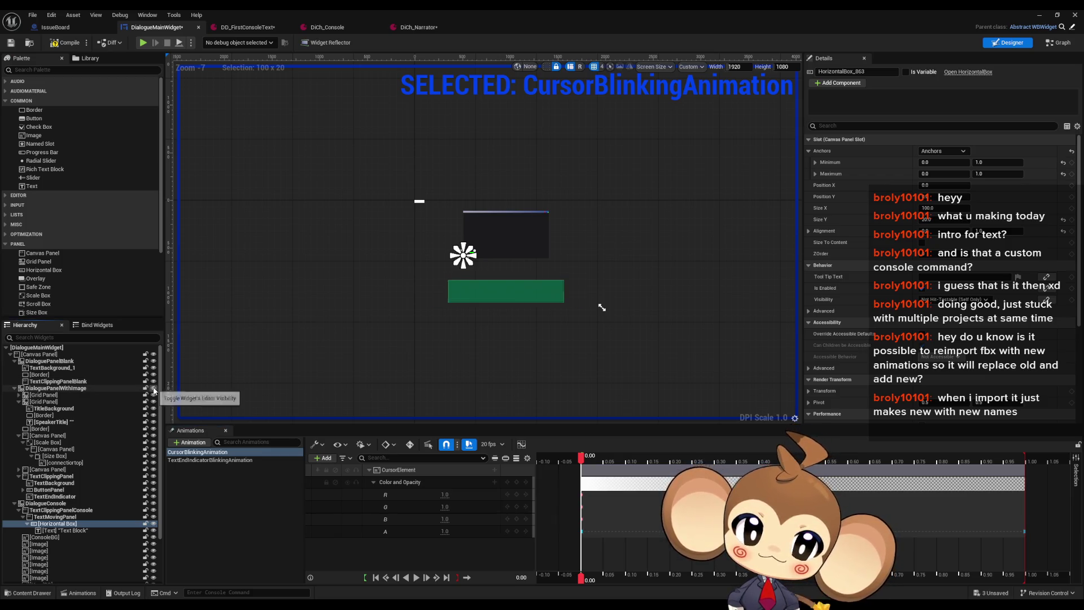
{"action": "left_click", "coordinate": [153, 388]}
{"action": "scroll", "coordinate": [384, 257], "scroll_direction": "up", "scroll_amount": 10}
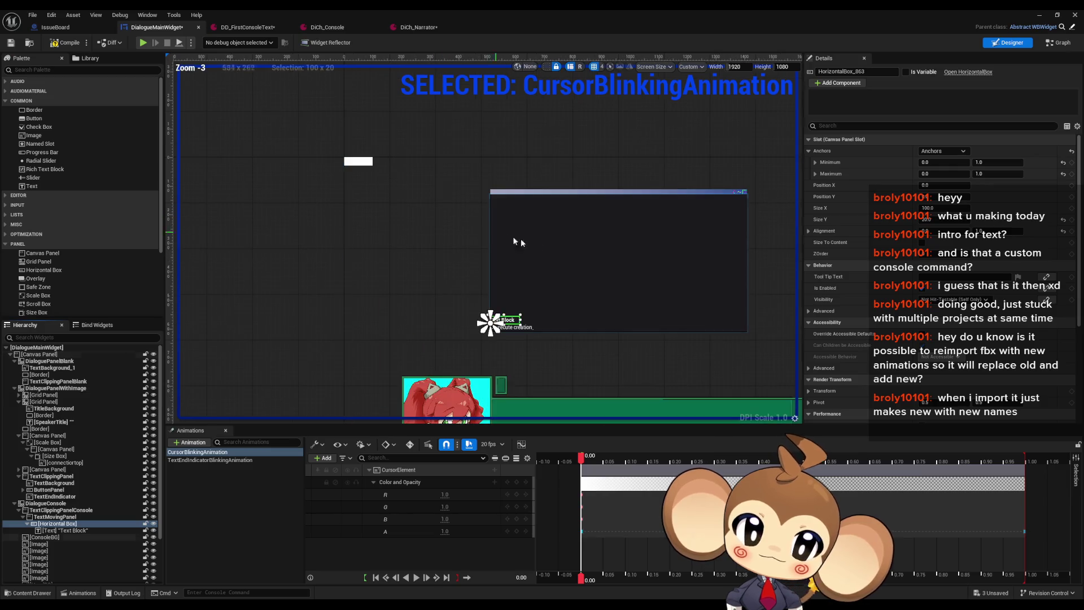
{"action": "scroll", "coordinate": [460, 314], "scroll_direction": "up", "scroll_amount": 2}
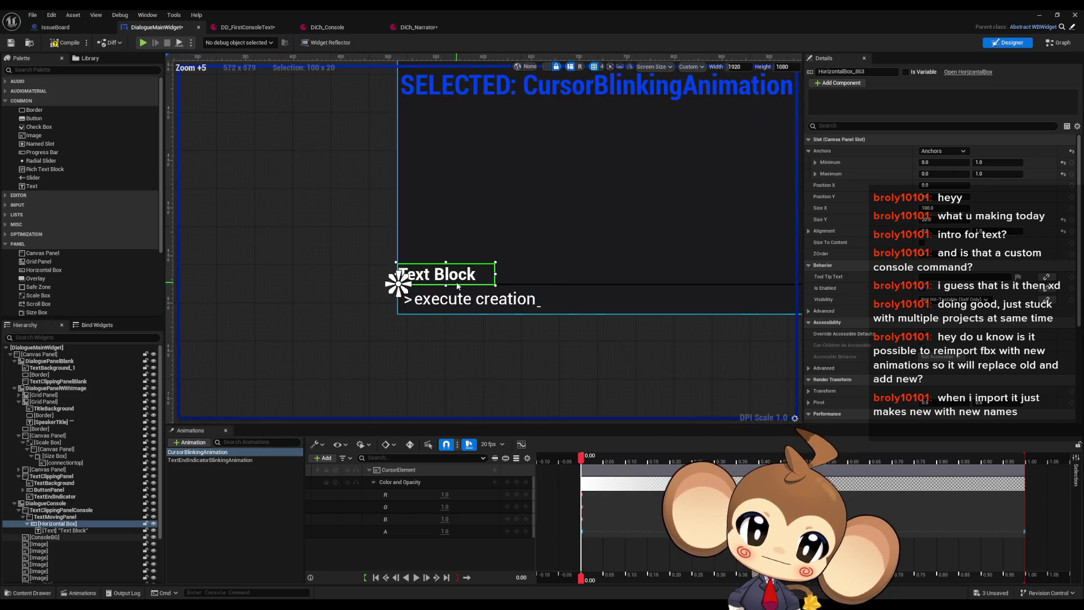
{"action": "left_click", "coordinate": [73, 524]}
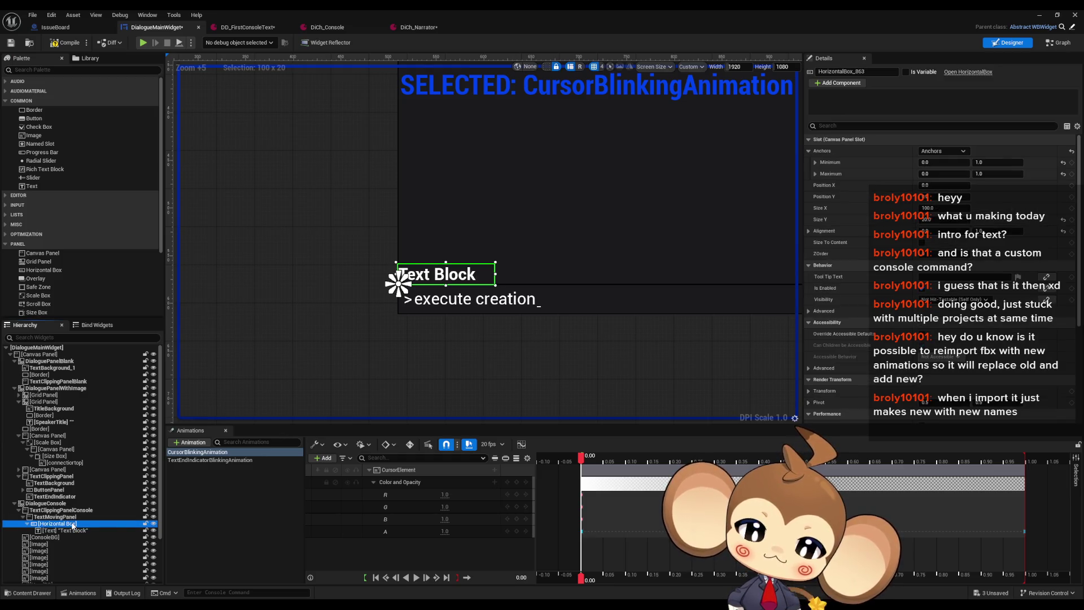
{"action": "scroll", "coordinate": [73, 524], "scroll_direction": "down", "scroll_amount": 5}
{"action": "left_click", "coordinate": [47, 581]}
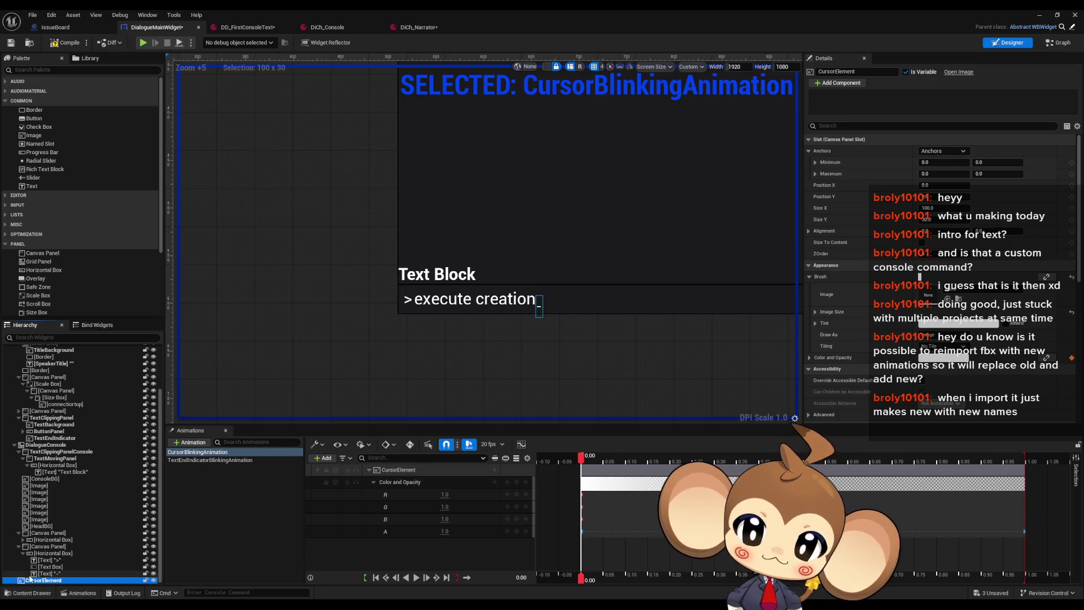
Move CursorElement beside the Text Block and compare the box, cursor and text sizes.
{"action": "left_click_drag", "start_coordinate": [32, 580], "coordinate": [55, 469]}
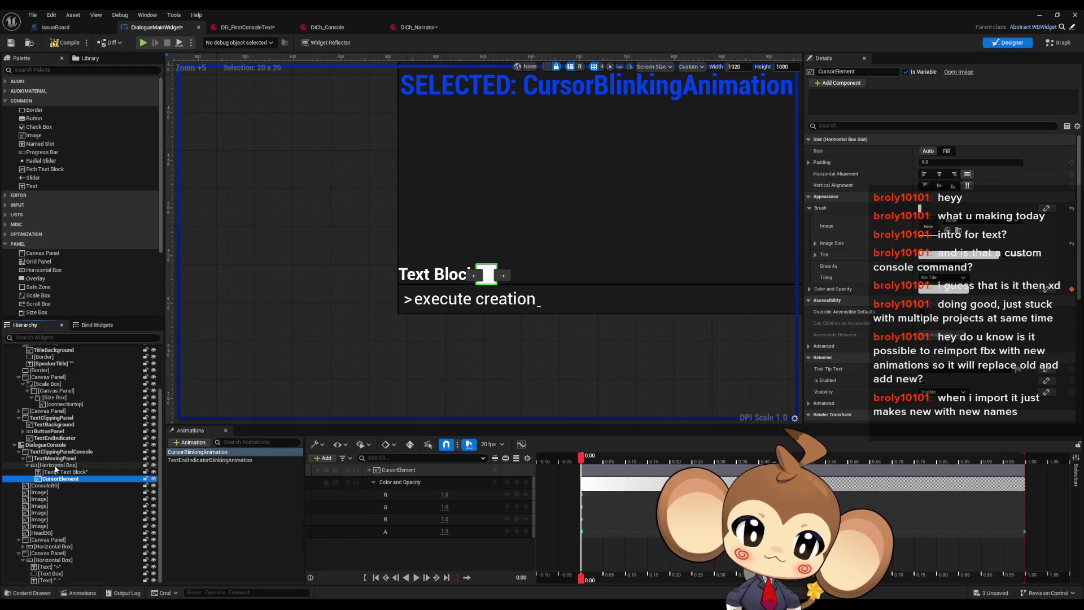
{"action": "left_click", "coordinate": [56, 466]}
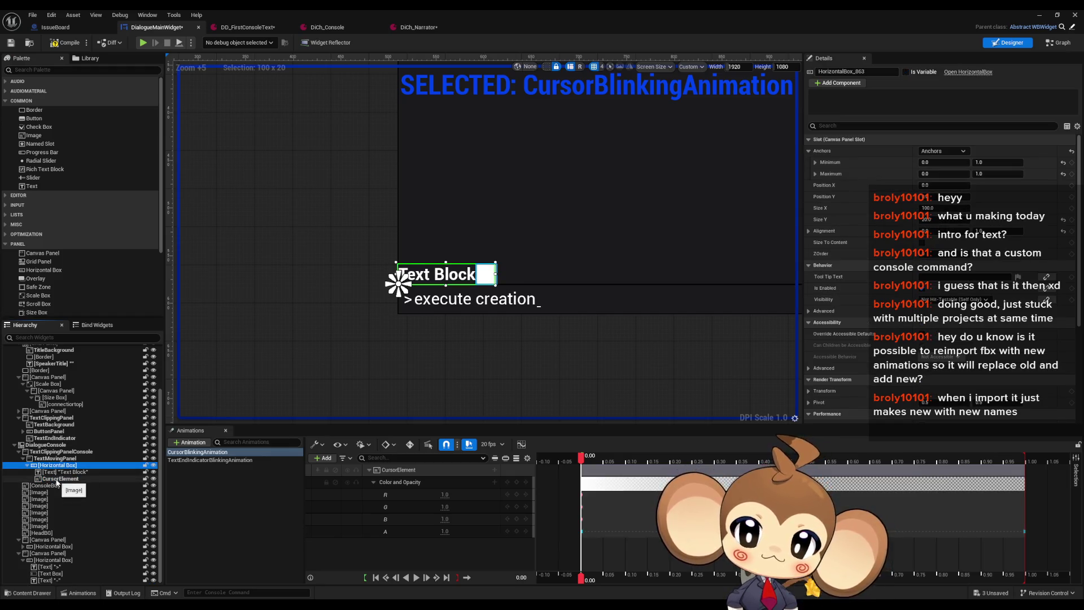
{"action": "left_click", "coordinate": [56, 479]}
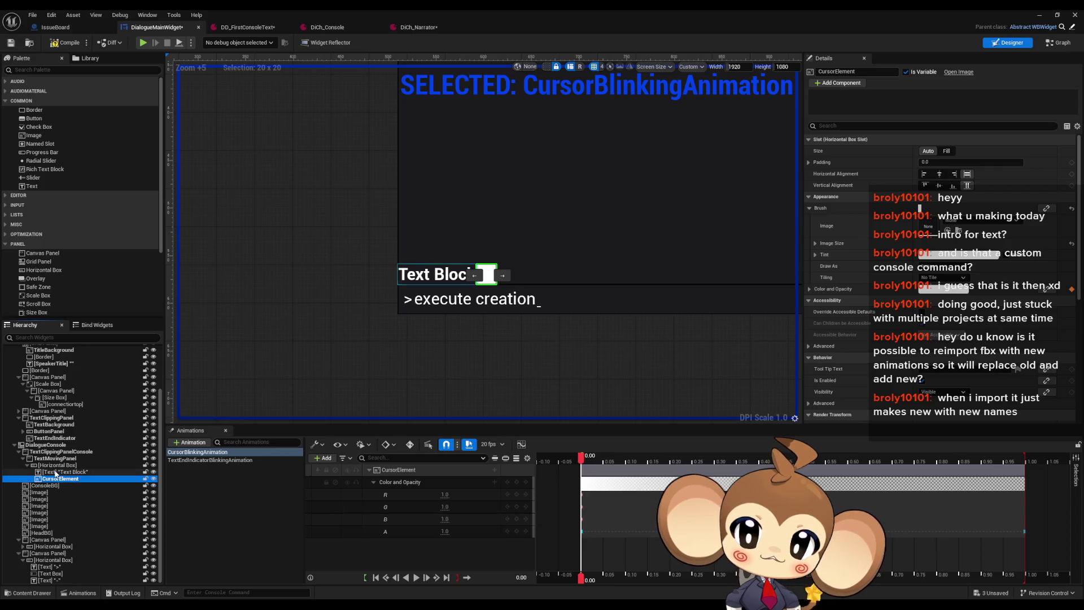
{"action": "left_click", "coordinate": [56, 472]}
{"action": "left_click", "coordinate": [55, 479]}
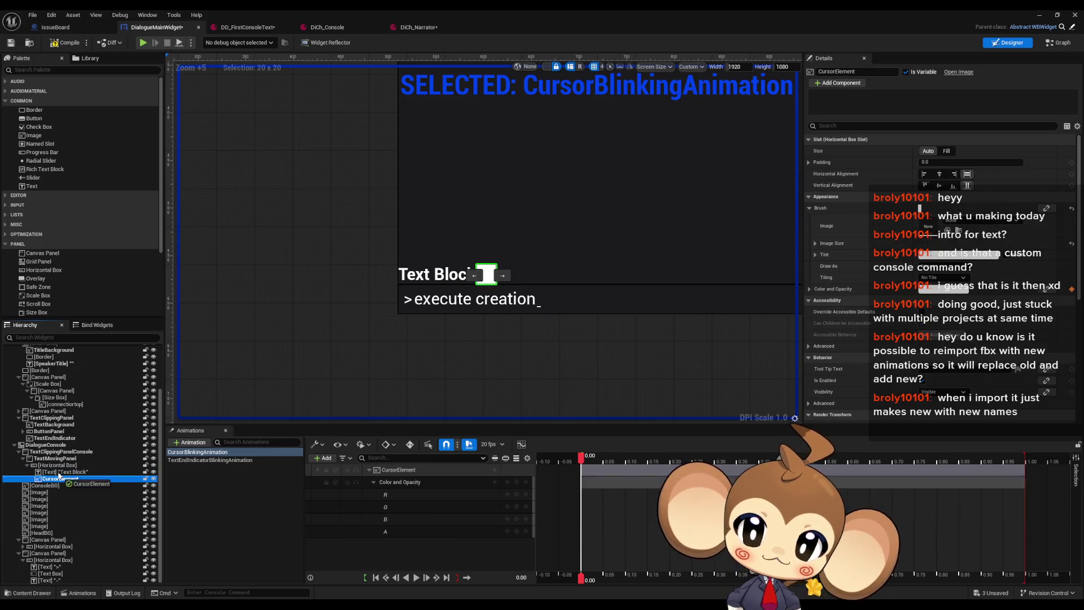
{"action": "left_click", "coordinate": [53, 465]}
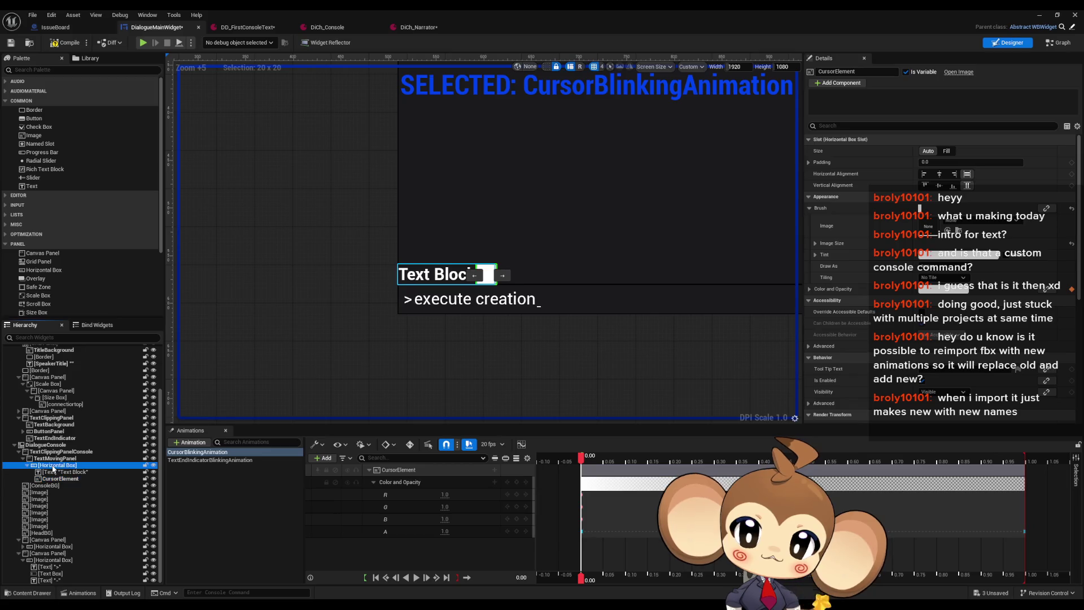
{"action": "left_click", "coordinate": [54, 479]}
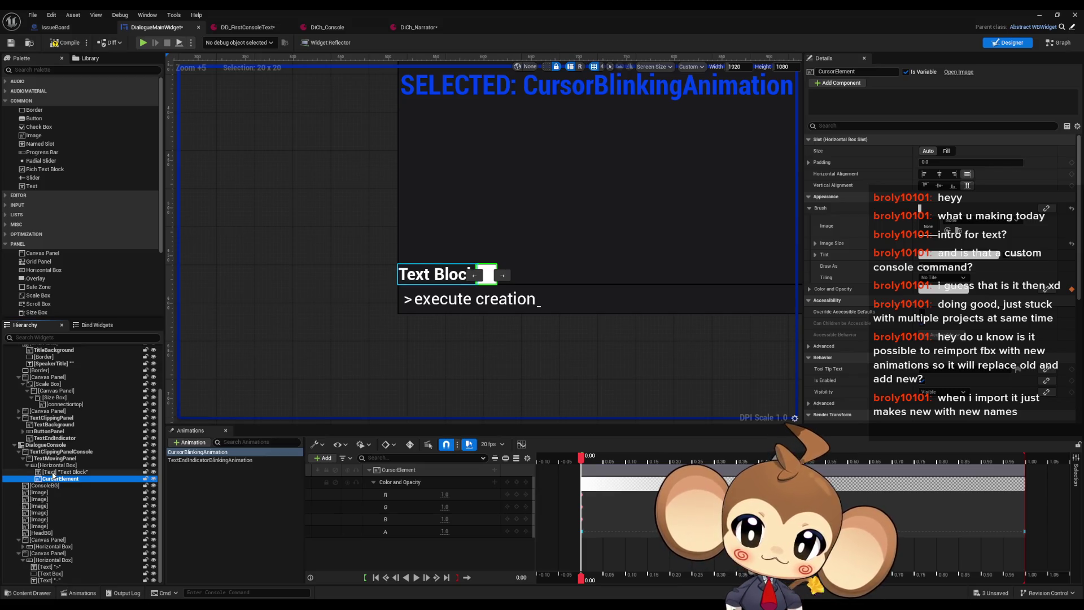
{"action": "left_click", "coordinate": [53, 473]}
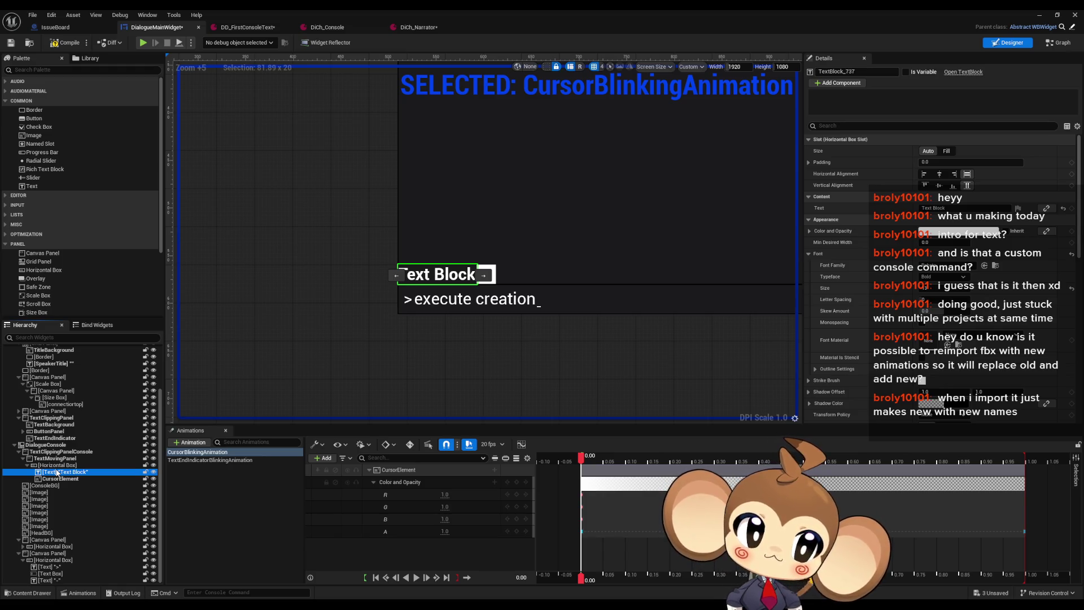
Set the Horizontal Box's Size Y to 30.
{"action": "left_click", "coordinate": [56, 464]}
{"action": "left_click", "coordinate": [948, 220]}
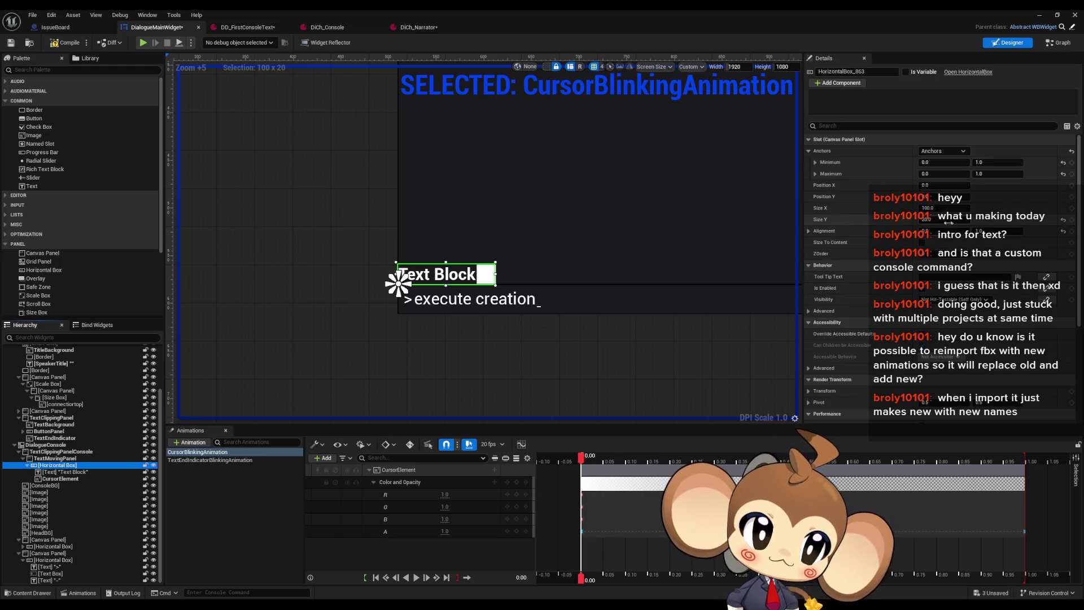
{"action": "type", "text": "0"}
{"action": "key", "text": "Return"}
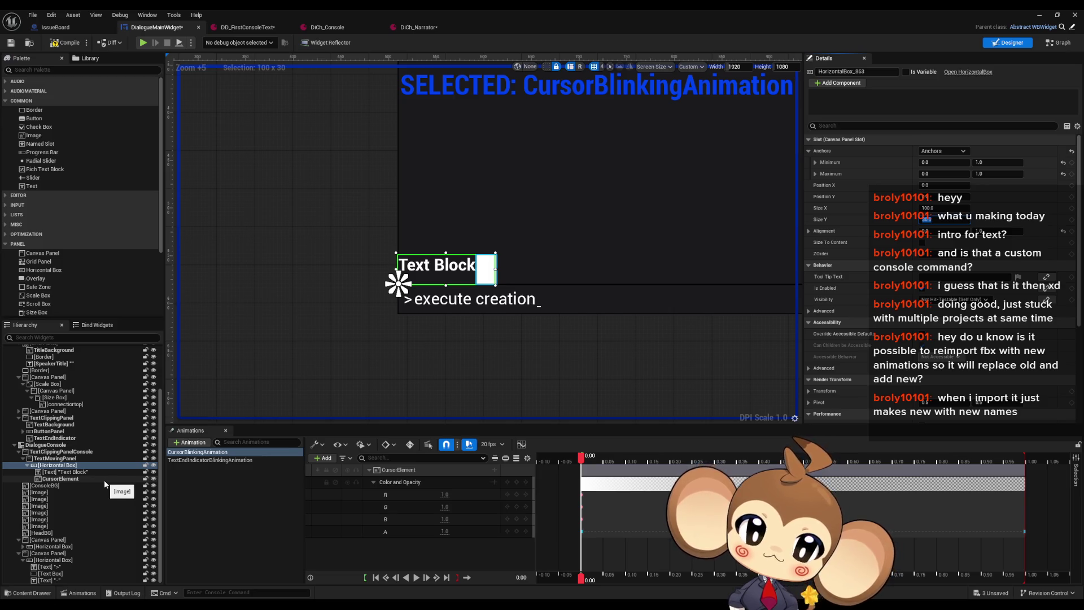
Move CursorElement out and delete the Horizontal Box with its Text Block.
{"action": "left_click", "coordinate": [55, 479]}
{"action": "mouse_move", "coordinate": [55, 480]}
{"action": "left_mouse_down"}
{"action": "mouse_move", "coordinate": [62, 364]}
{"action": "mouse_move", "coordinate": [61, 550]}
{"action": "left_mouse_up"}
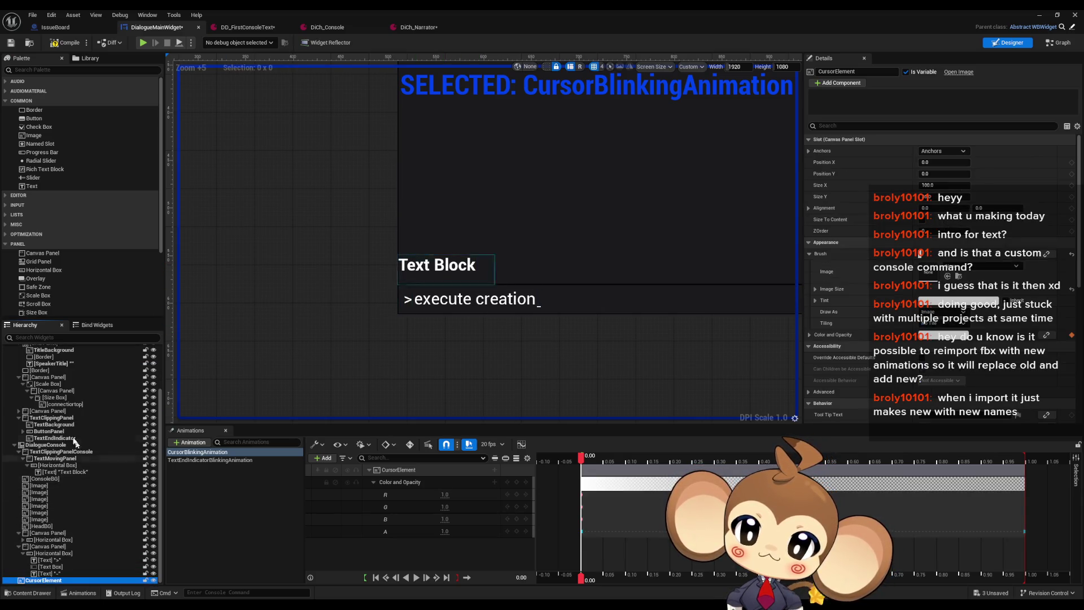
{"action": "left_click", "coordinate": [52, 465]}
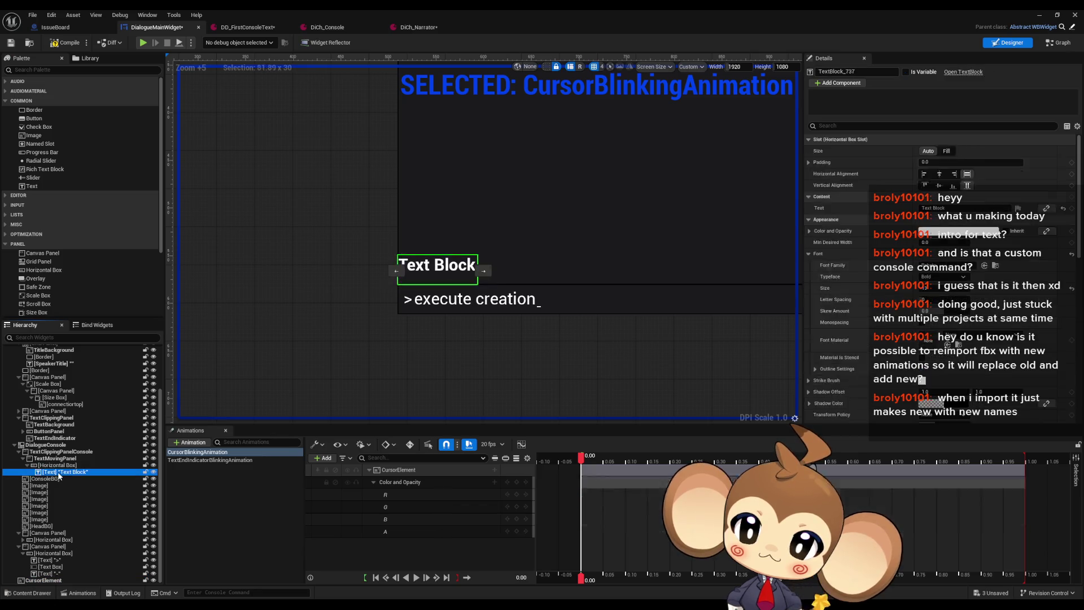
{"action": "key", "text": "Delete"}
{"action": "key", "text": "ctrl+z"}
{"action": "key", "text": "Delete"}
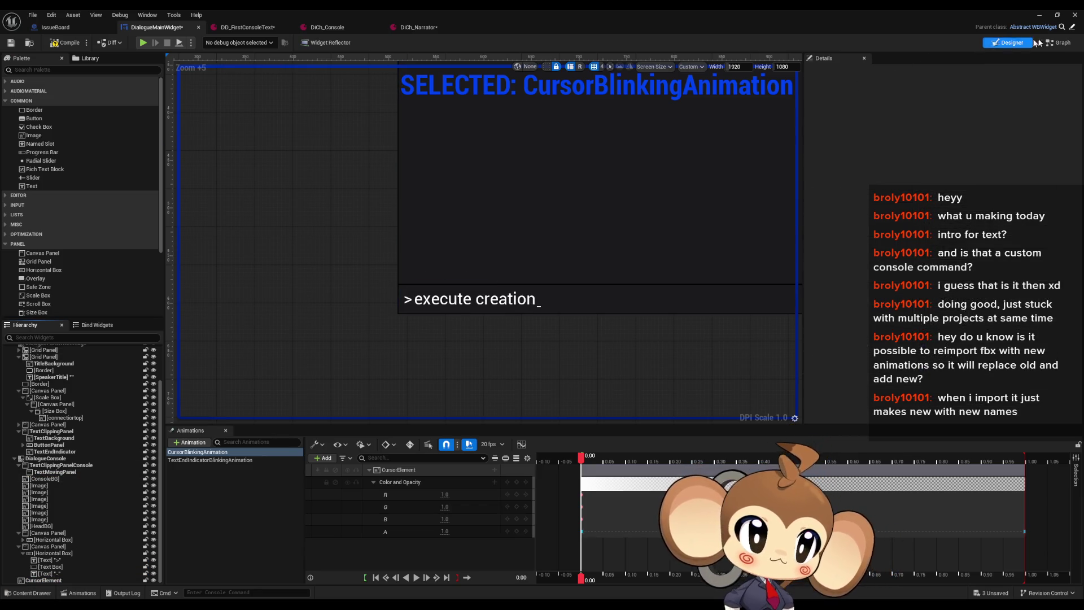
Review CreateNewTextLine's box construction and alignment nodes, then go back to the level editor.
{"action": "left_click", "coordinate": [1059, 44]}
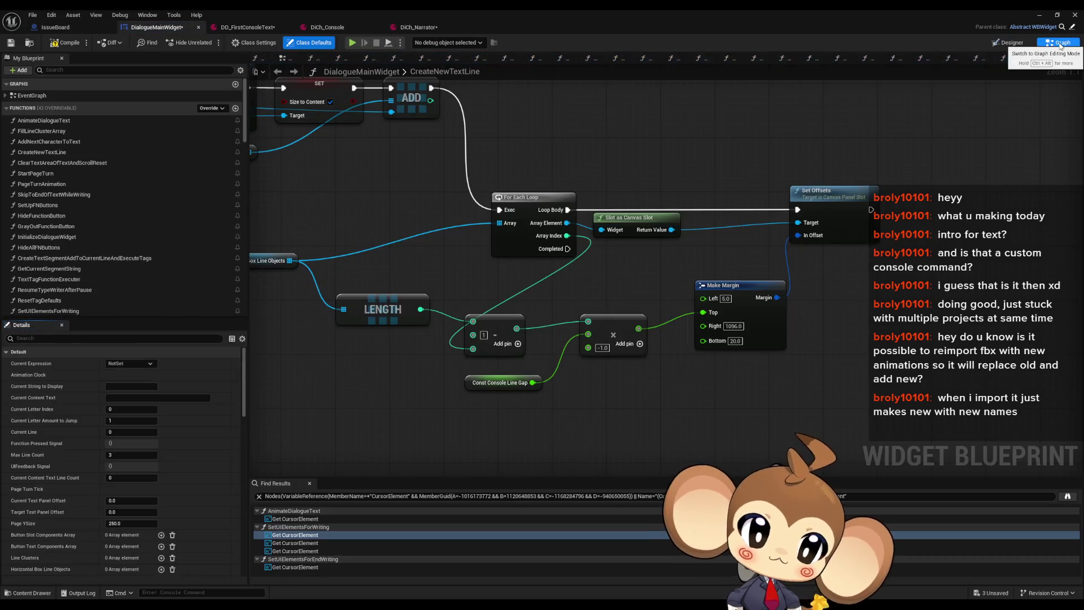
{"action": "scroll", "coordinate": [720, 399], "scroll_direction": "down", "scroll_amount": 3}
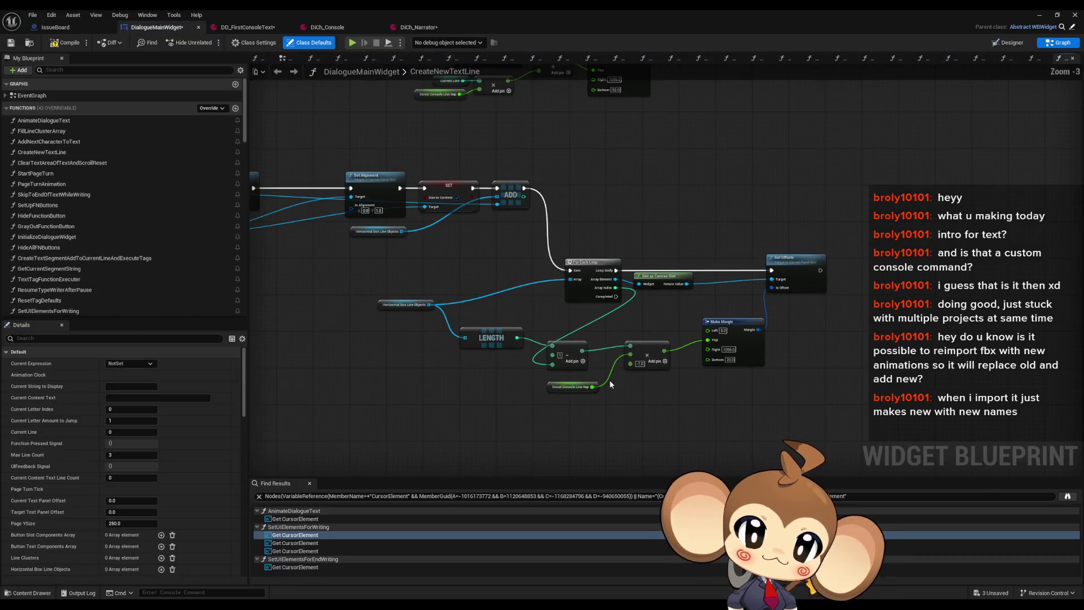
{"action": "scroll", "coordinate": [564, 294], "scroll_direction": "up", "scroll_amount": 3}
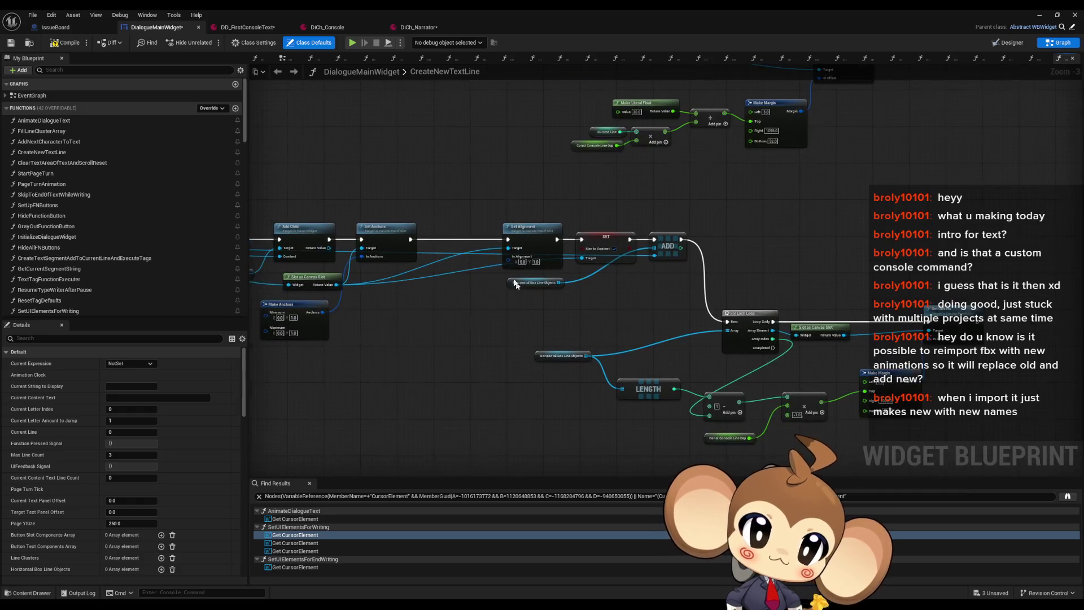
{"action": "left_click", "coordinate": [565, 288]}
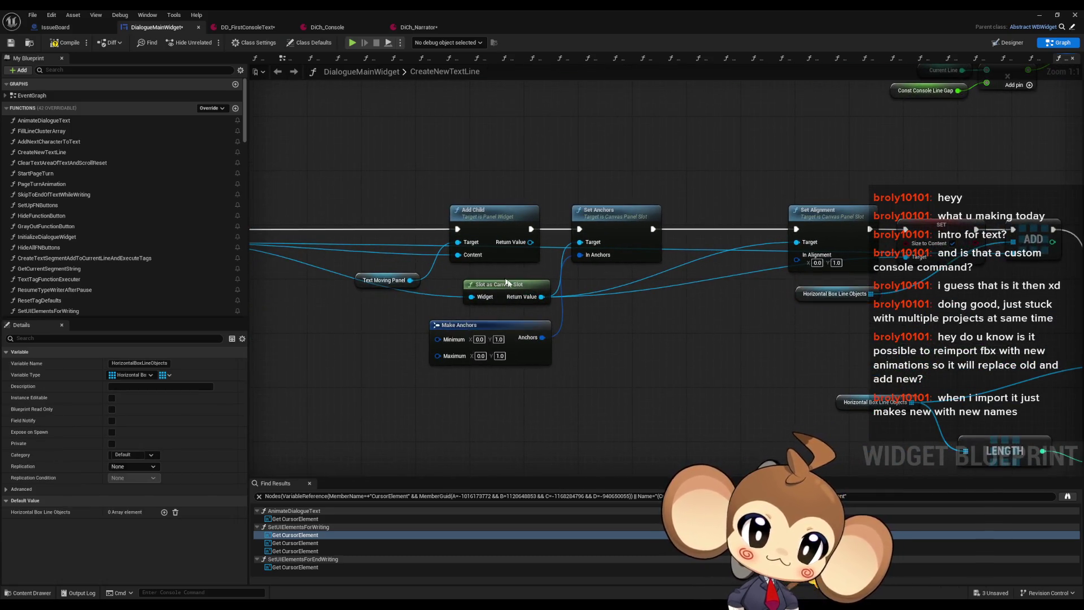
{"action": "left_click", "coordinate": [336, 218]}
{"action": "left_click_drag", "start_coordinate": [670, 292], "coordinate": [294, 285]}
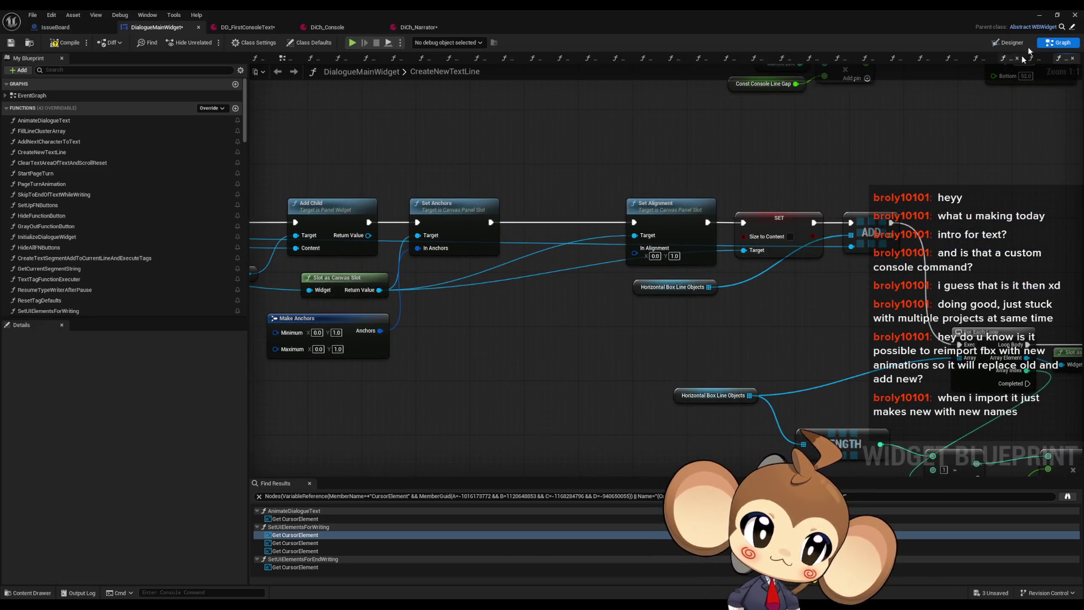
{"action": "left_click", "coordinate": [1040, 15]}
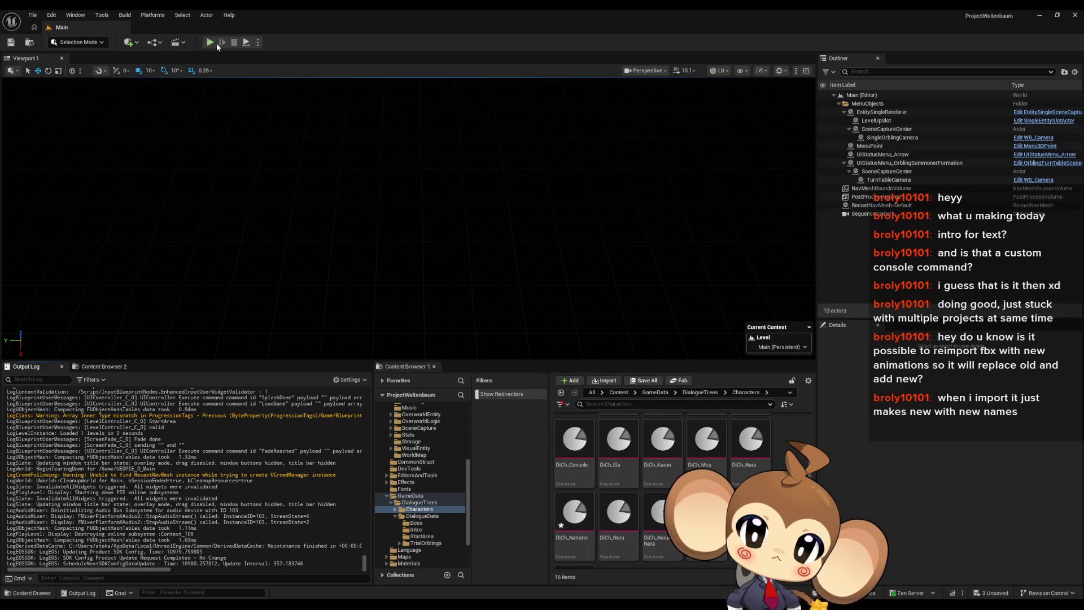
Run a Play-In-Editor test, load the saved game, toggle the console, then stop the session.
{"action": "key", "text": "alt+p"}
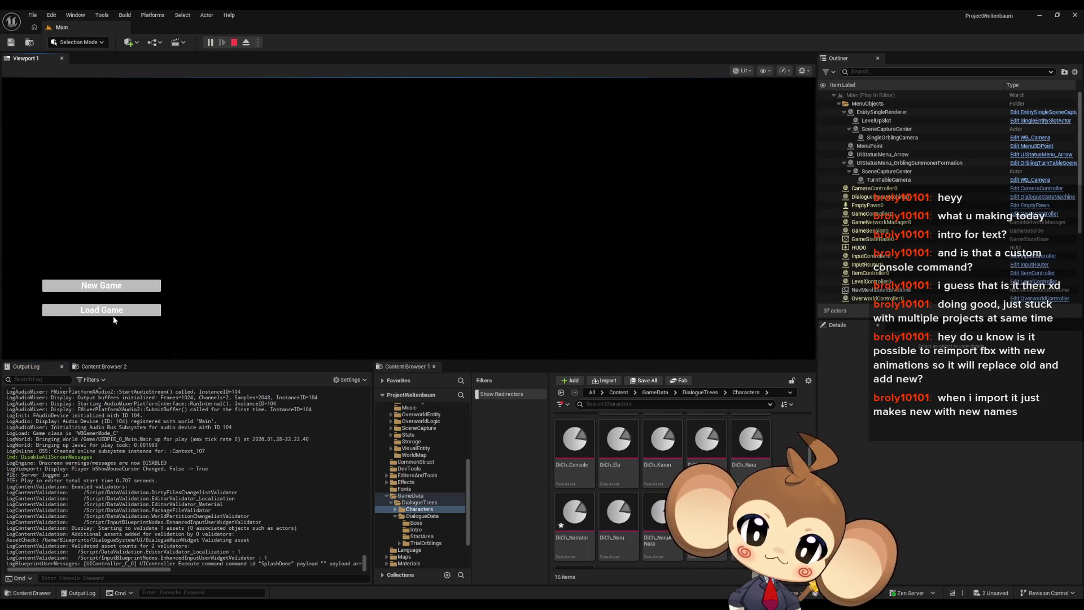
{"action": "left_click", "coordinate": [110, 314]}
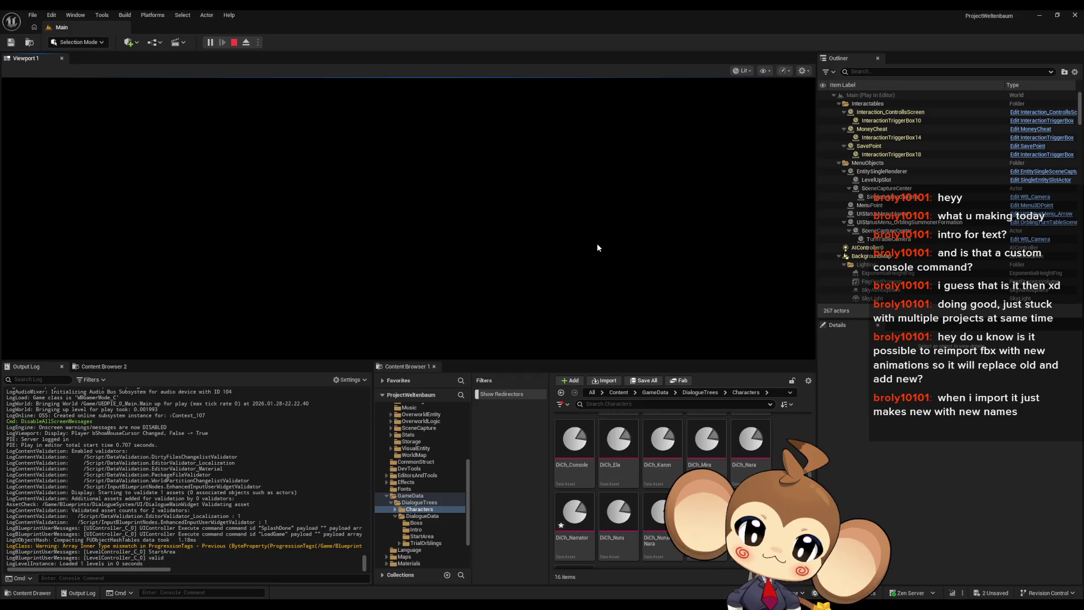
{"action": "key", "text": "grave"}
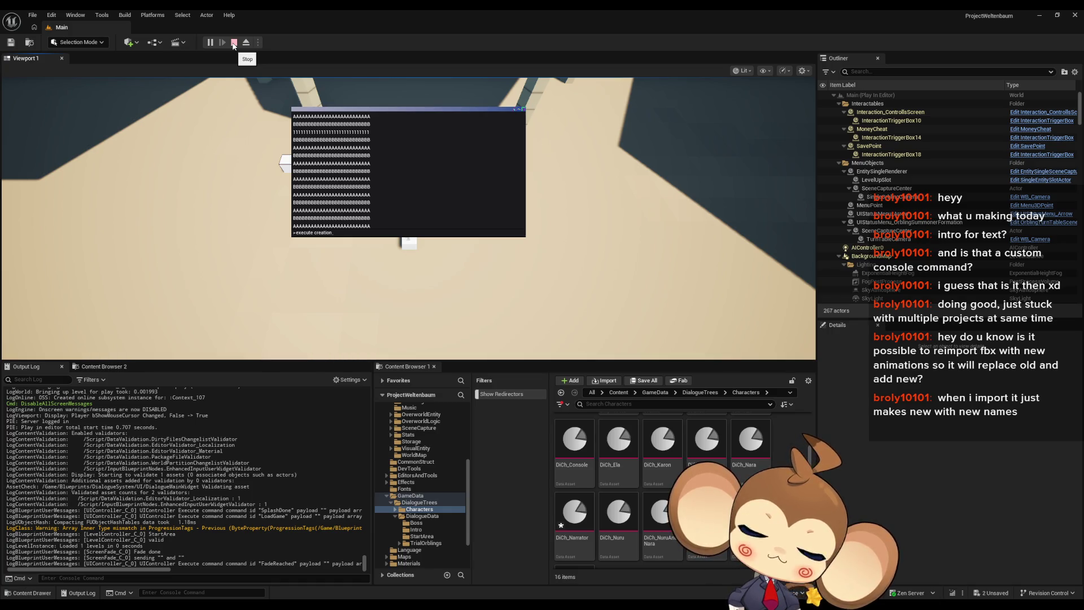
{"action": "left_click", "coordinate": [233, 43]}
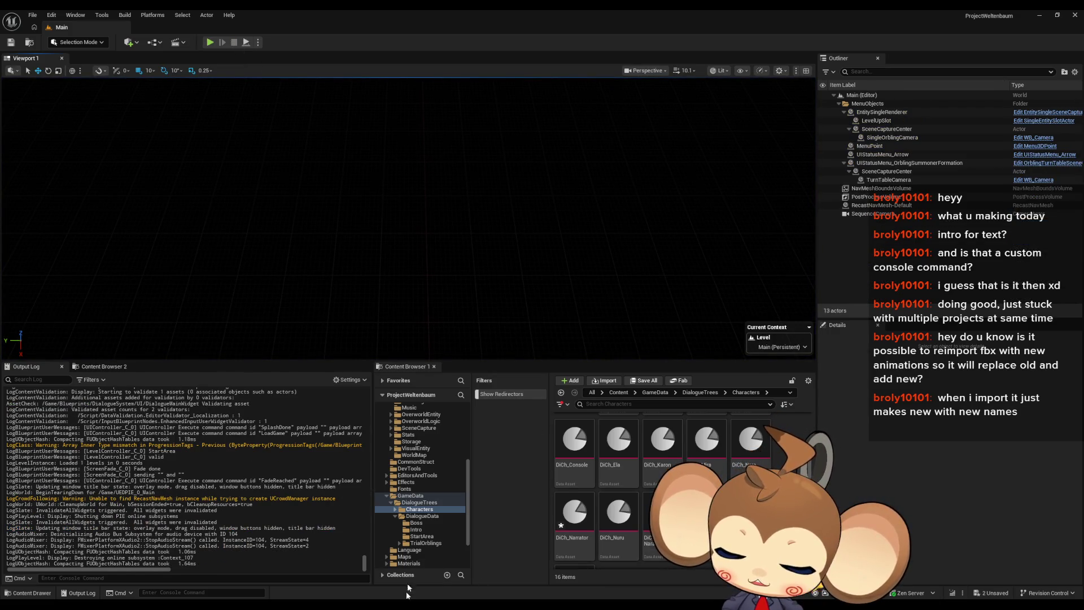
Return to the DialogueMainWidget editor over CreateNewTextLine and switch to its Designer layout.
{"action": "mouse_move", "coordinate": [409, 601]}
{"action": "mouse_move", "coordinate": [439, 557]}
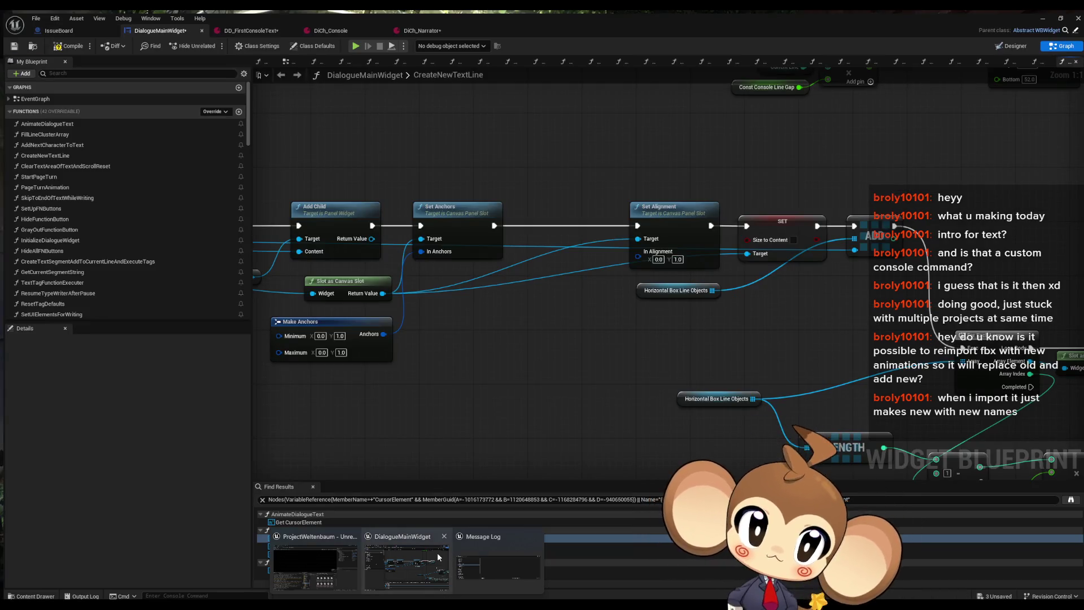
{"action": "left_click", "coordinate": [438, 557]}
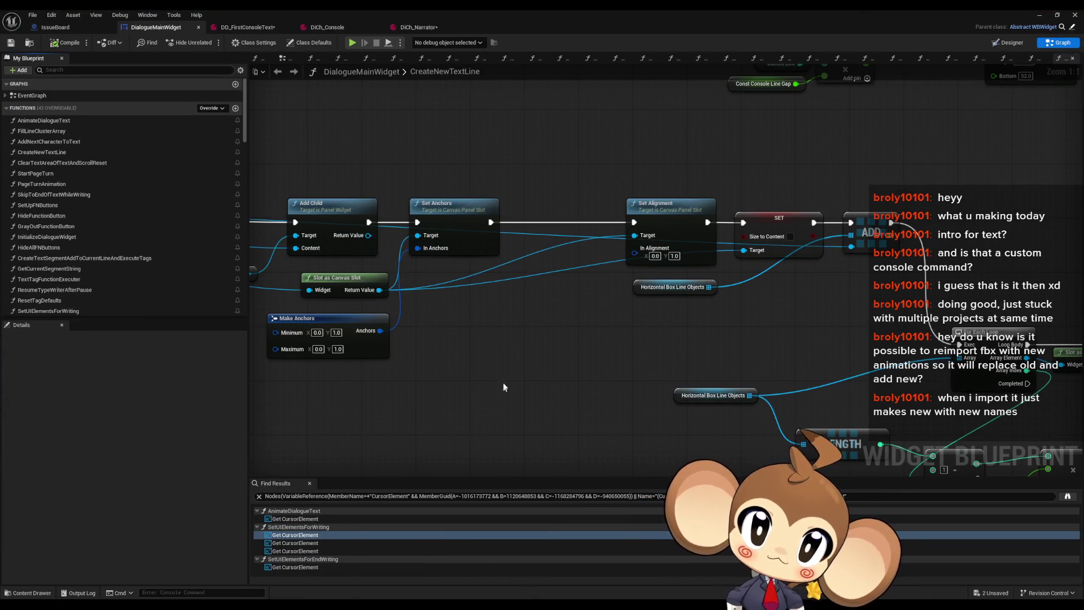
{"action": "scroll", "coordinate": [445, 267], "scroll_direction": "down", "scroll_amount": 4}
{"action": "scroll", "coordinate": [553, 272], "scroll_direction": "up", "scroll_amount": 2}
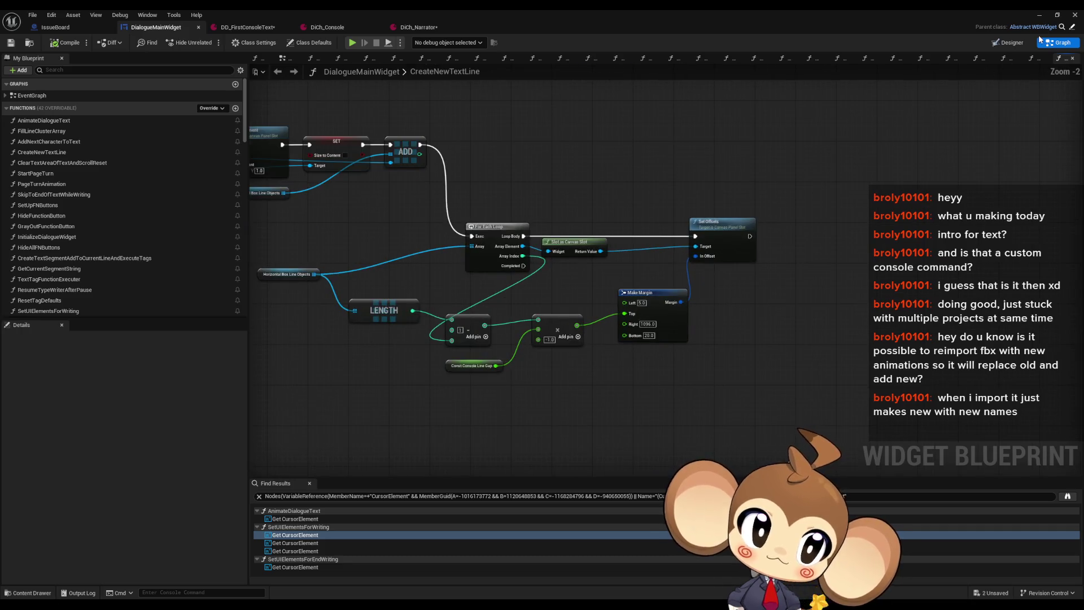
{"action": "left_click", "coordinate": [1008, 42]}
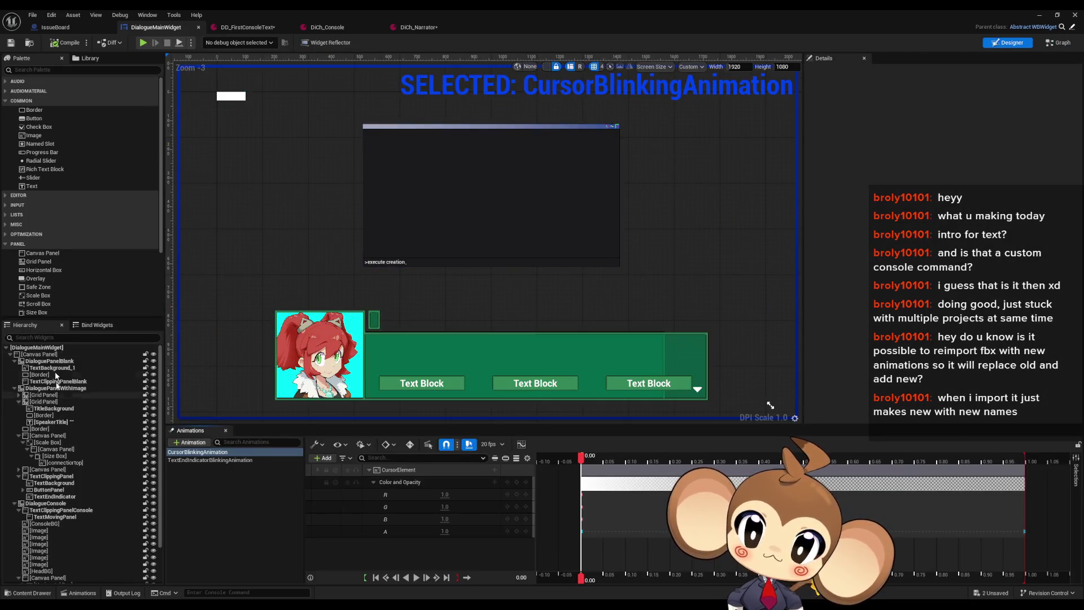
Add a Horizontal Box under TextMovingPanel holding a Text Block 20 high.
{"action": "mouse_move", "coordinate": [47, 269]}
{"action": "left_mouse_down"}
{"action": "mouse_move", "coordinate": [84, 537]}
{"action": "mouse_move", "coordinate": [59, 521]}
{"action": "left_mouse_up"}
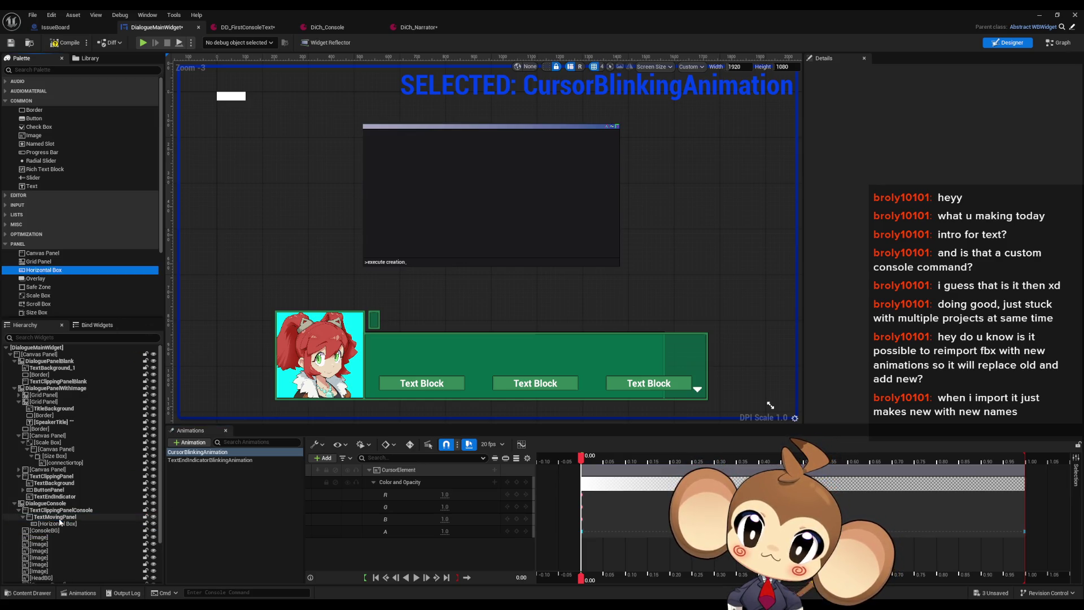
{"action": "mouse_move", "coordinate": [31, 186]}
{"action": "left_mouse_down"}
{"action": "mouse_move", "coordinate": [97, 510]}
{"action": "mouse_move", "coordinate": [61, 523]}
{"action": "left_mouse_up"}
{"action": "left_click", "coordinate": [937, 219]}
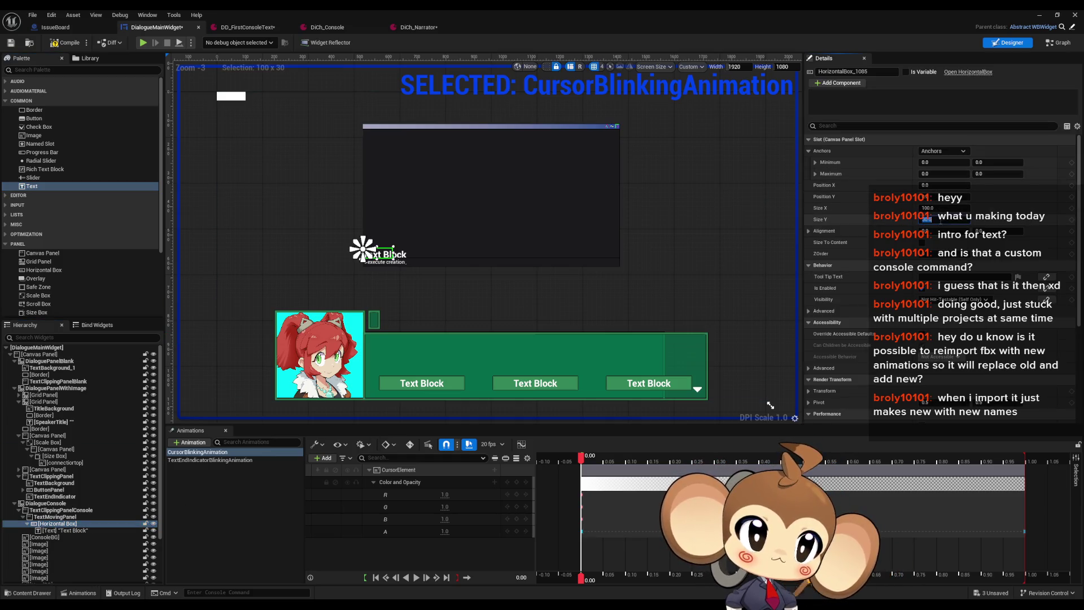
{"action": "type", "text": "20"}
{"action": "key", "text": "Return"}
{"action": "scroll", "coordinate": [356, 243], "scroll_direction": "up", "scroll_amount": 10}
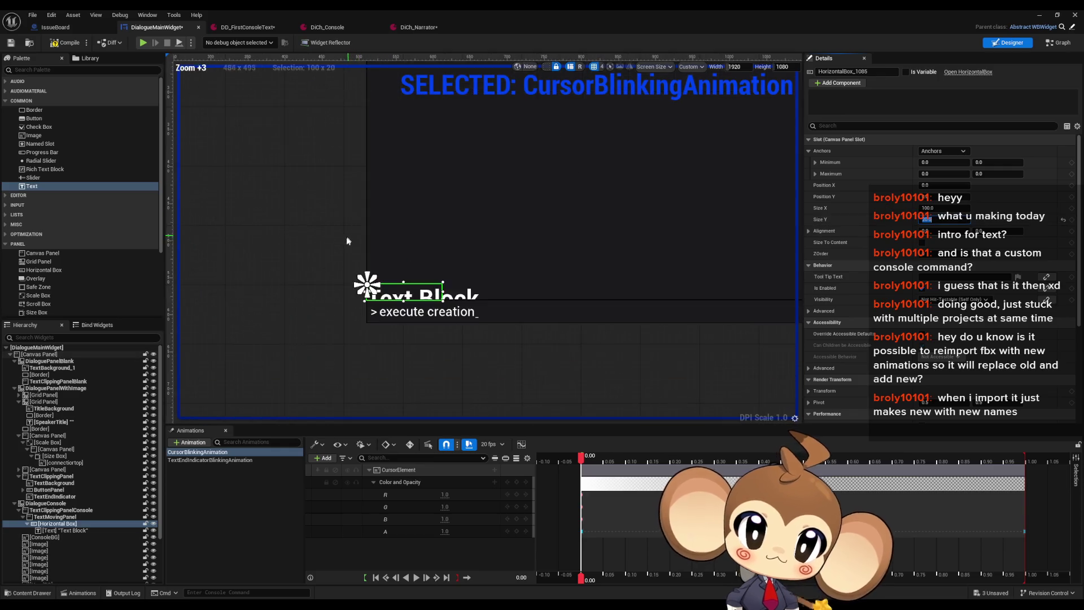
Anchor the Text Block to the bottom with anchor Y minimum and maximum 1, keeping height 20.
{"action": "left_click", "coordinate": [996, 162]}
{"action": "type", "text": "1"}
{"action": "key", "text": "Return"}
{"action": "left_click", "coordinate": [997, 174]}
{"action": "type", "text": "1"}
{"action": "key", "text": "Return"}
{"action": "key", "text": "Return"}
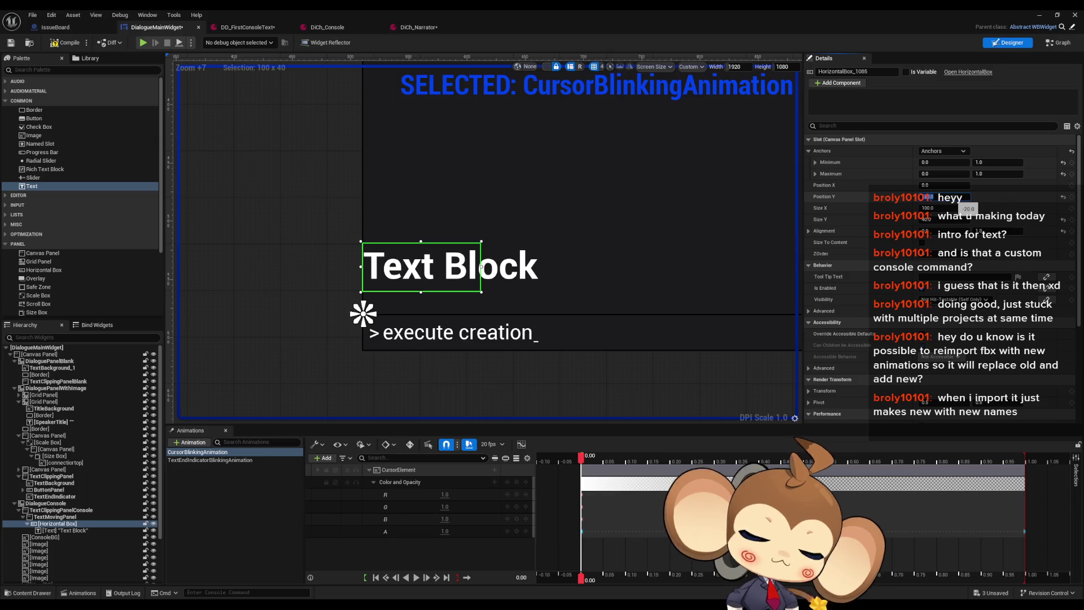
{"action": "left_click", "coordinate": [938, 220]}
{"action": "type", "text": "20"}
{"action": "key", "text": "Return"}
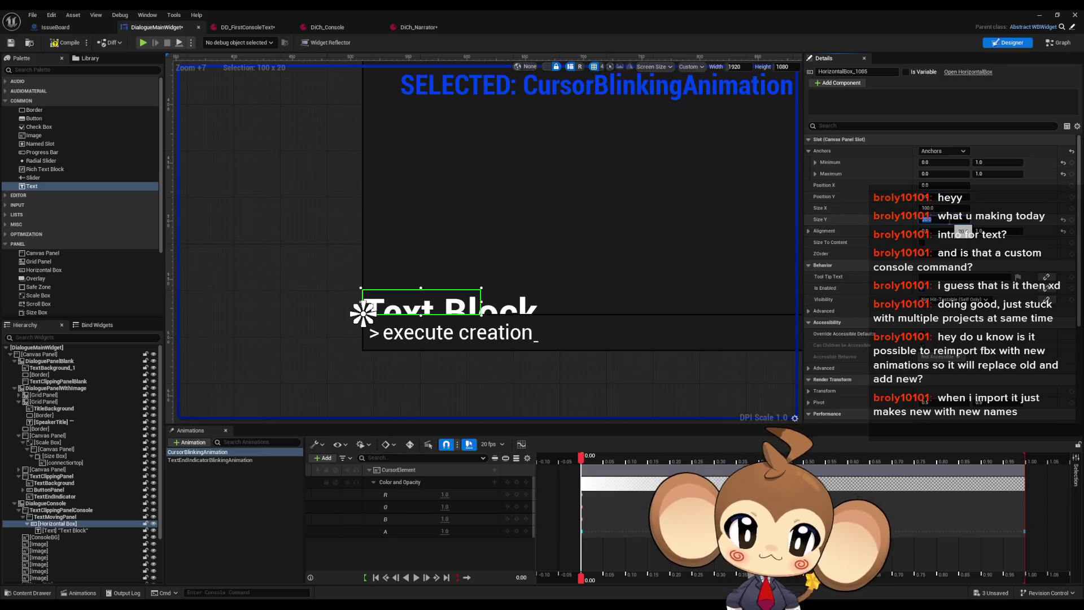
Give the Text Block font size 20 and move CursorElement into the horizontal box beside it.
{"action": "left_click", "coordinate": [65, 531]}
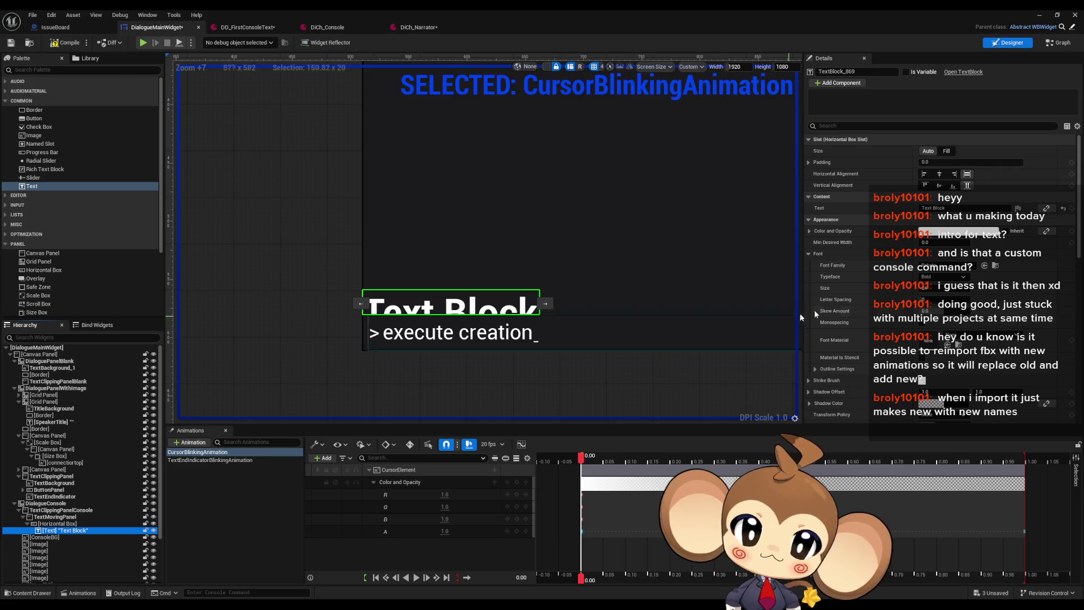
{"action": "left_click", "coordinate": [937, 288]}
{"action": "type", "text": "20"}
{"action": "key", "text": "Return"}
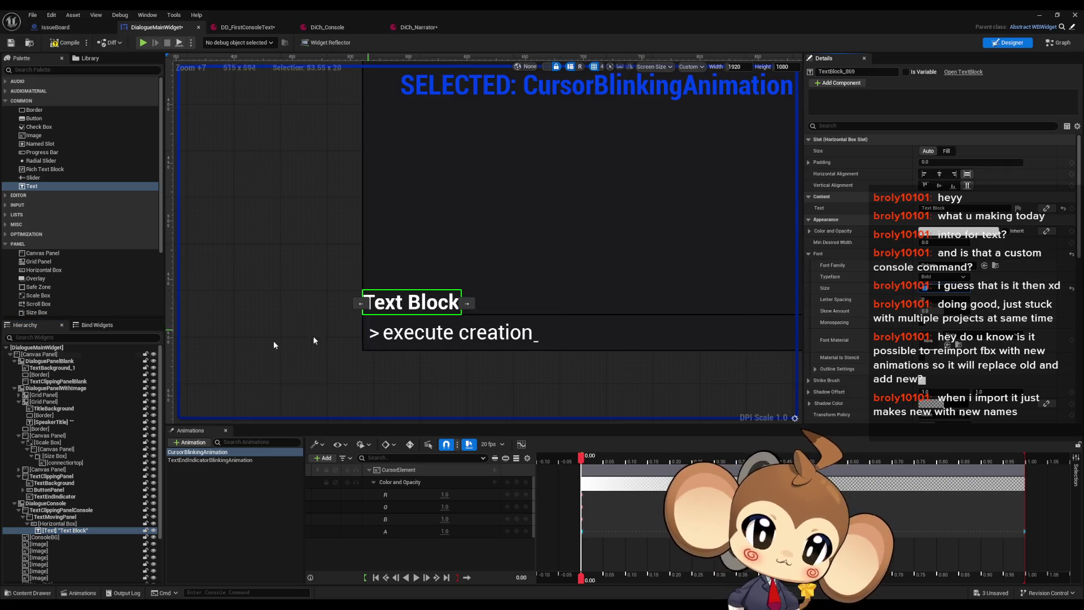
{"action": "scroll", "coordinate": [61, 473], "scroll_direction": "down", "scroll_amount": 3}
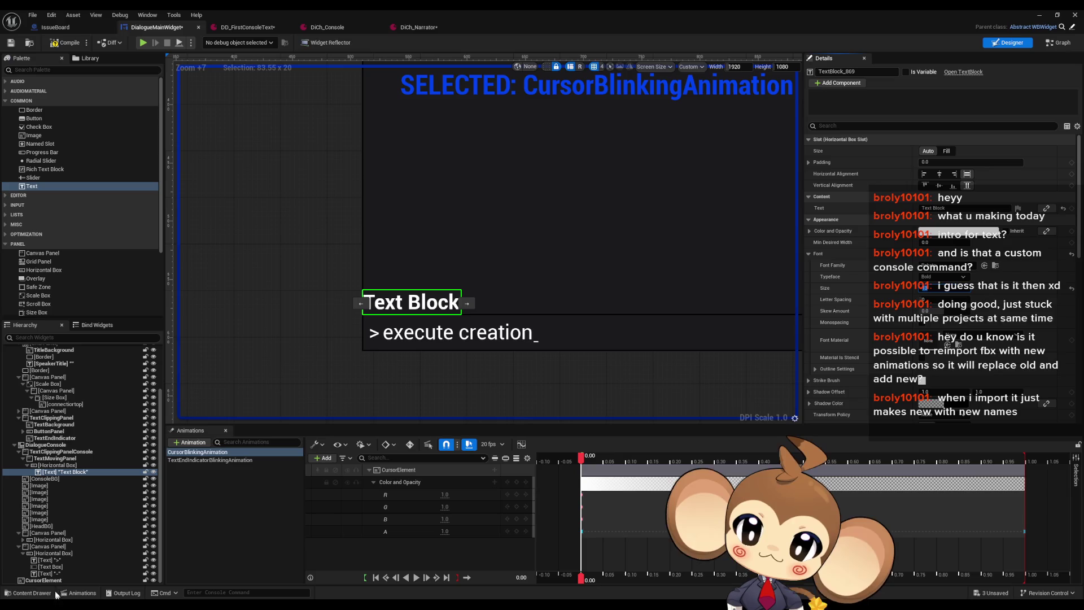
{"action": "left_click_drag", "start_coordinate": [52, 583], "coordinate": [60, 479]}
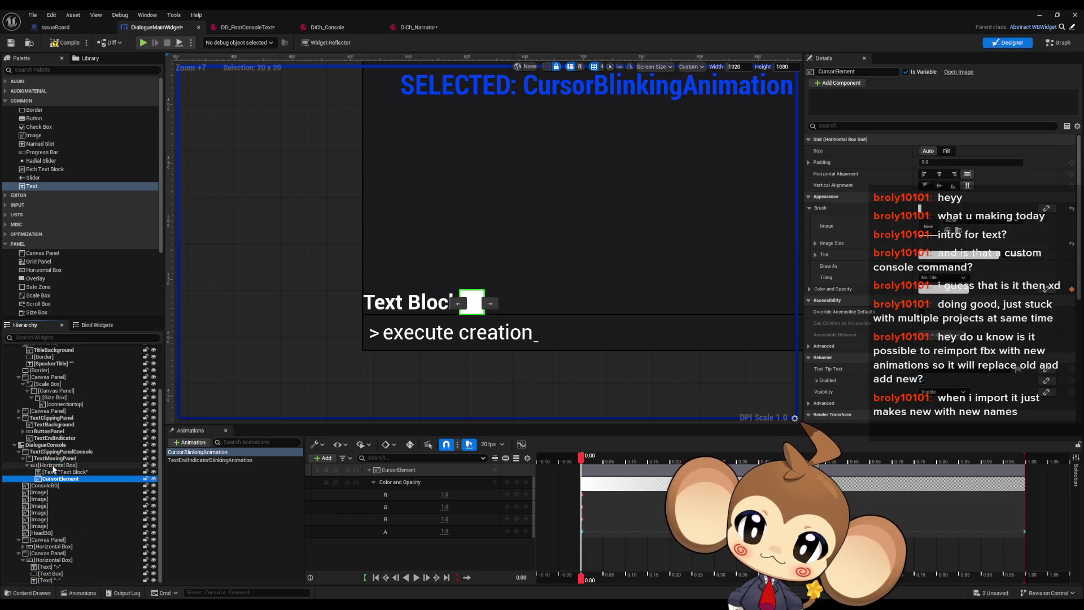
On CursorElement's slot, try a left padding of 10, then reset it to 0.
{"action": "left_click", "coordinate": [57, 472]}
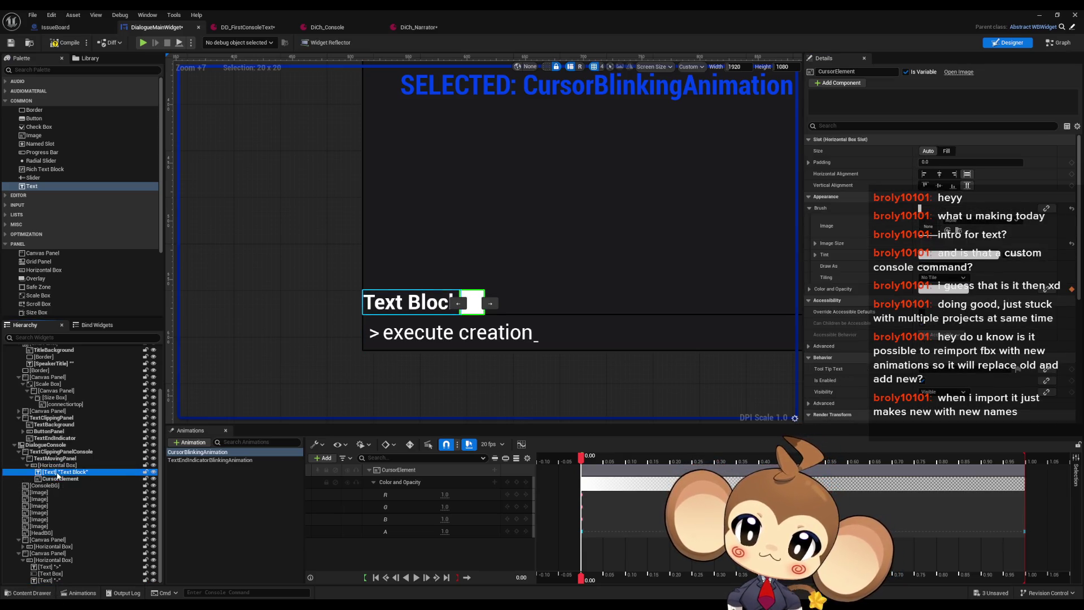
{"action": "left_click", "coordinate": [56, 479]}
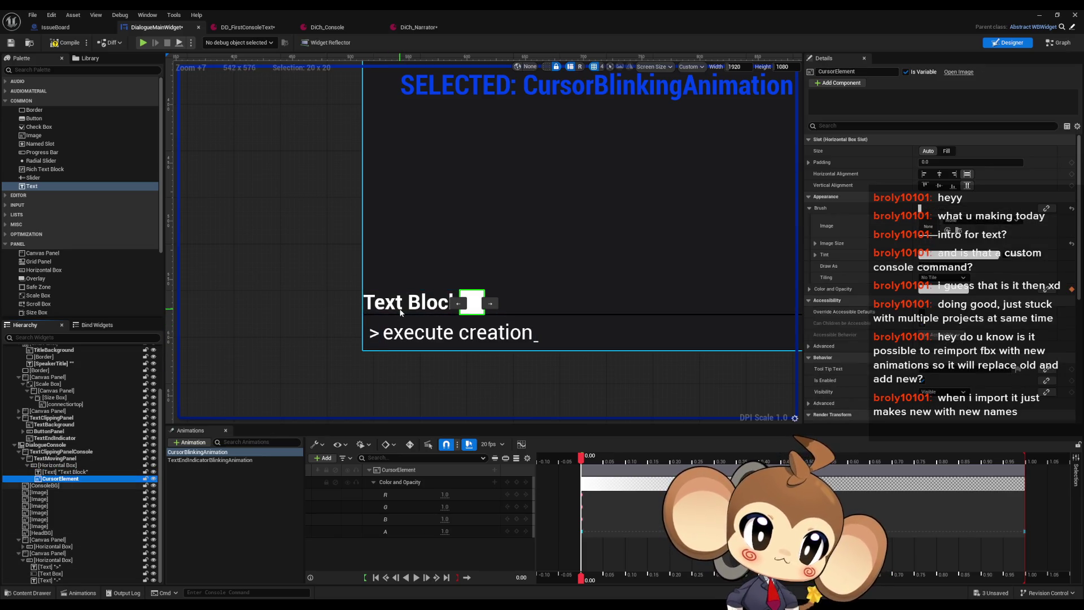
{"action": "left_click", "coordinate": [816, 162]}
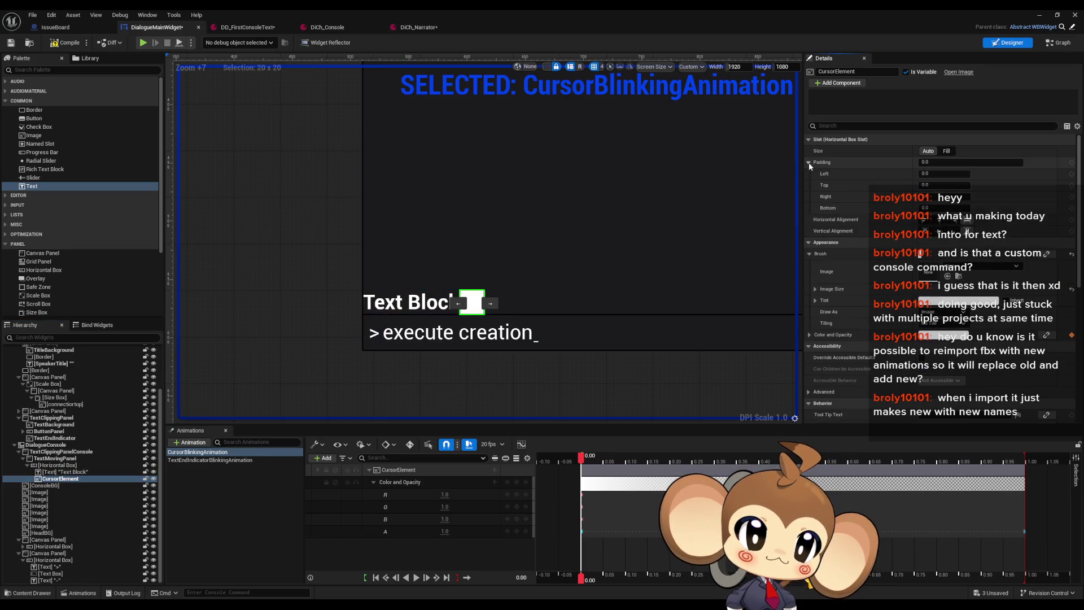
{"action": "left_click", "coordinate": [936, 175]}
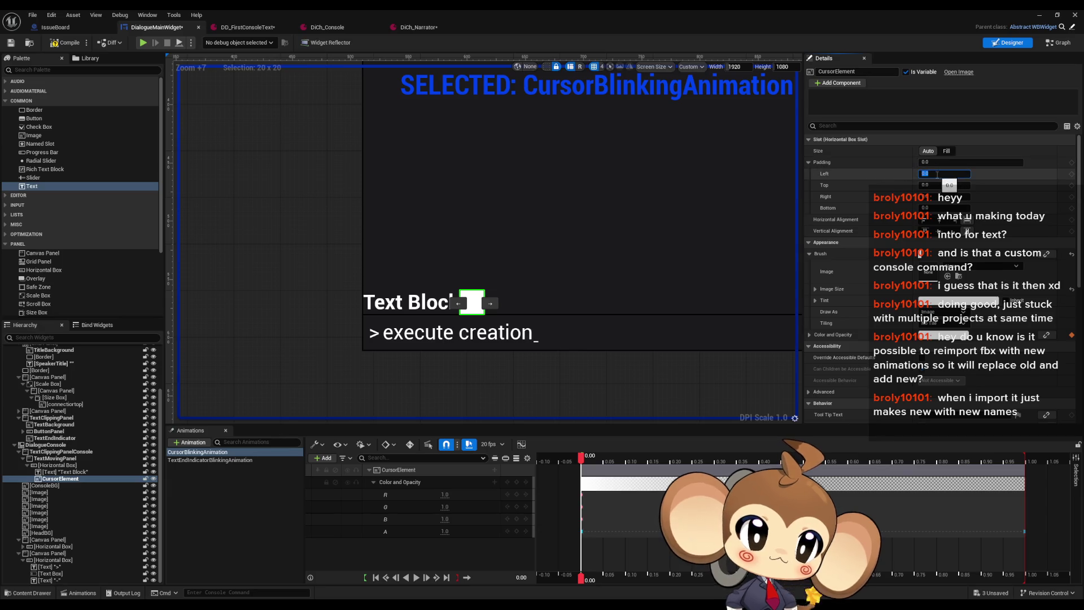
{"action": "type", "text": "10"}
{"action": "key", "text": "Return"}
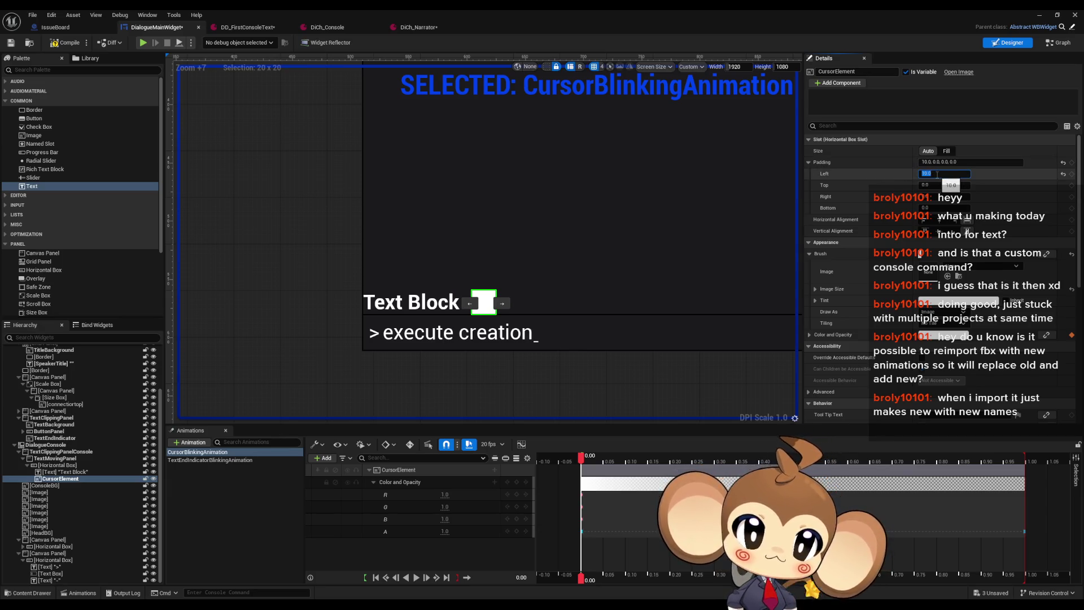
{"action": "type", "text": "0"}
{"action": "key", "text": "Return"}
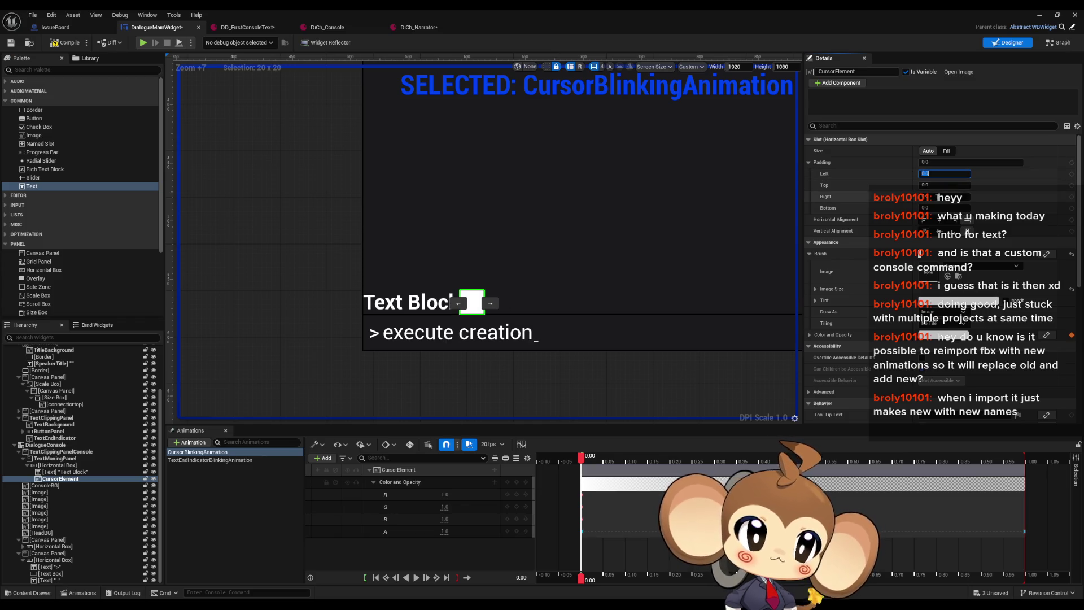
Try a right padding of 10, then 5, and reset it to 0.
{"action": "type", "text": "10"}
{"action": "key", "text": "Return"}
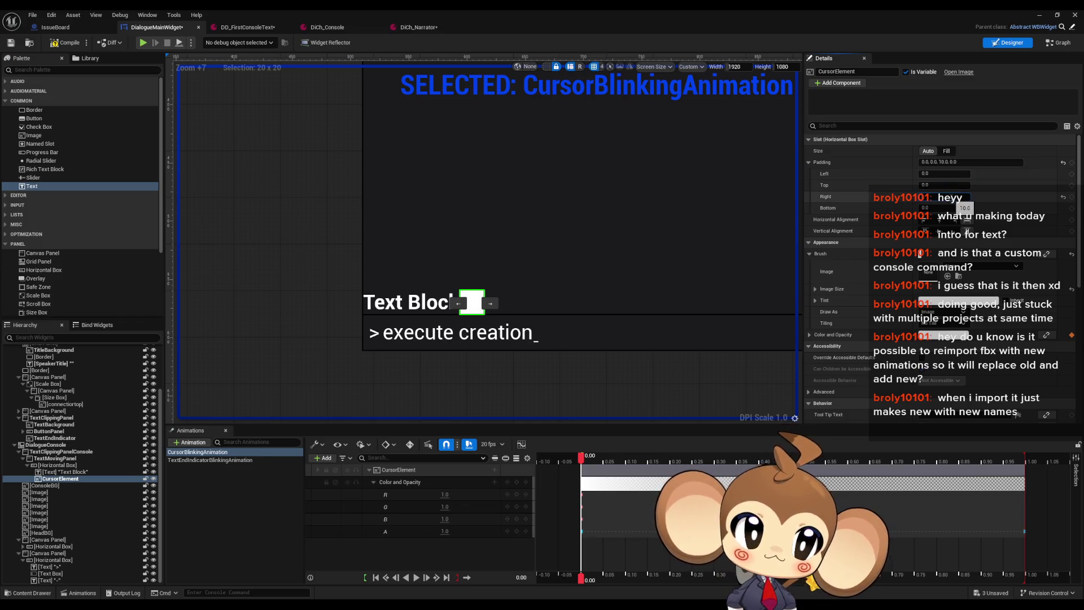
{"action": "left_click", "coordinate": [944, 197]}
{"action": "type", "text": "5"}
{"action": "key", "text": "Return"}
{"action": "type", "text": "0"}
{"action": "key", "text": "Return"}
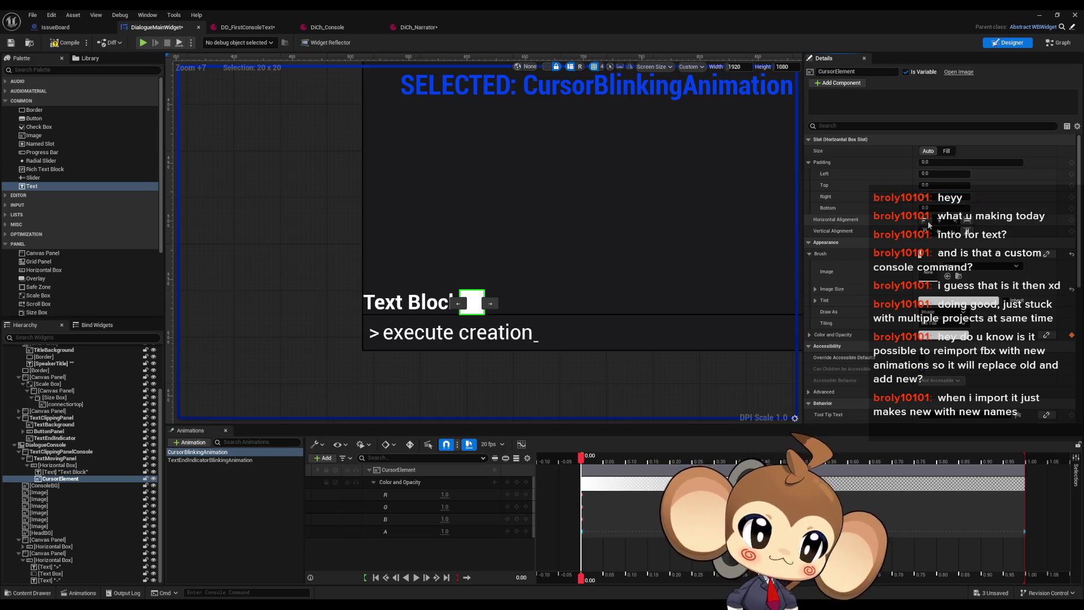
Adjust CursorElement's horizontal and vertical alignment, try Fill at 20, then return Size to Auto.
{"action": "left_click", "coordinate": [955, 223]}
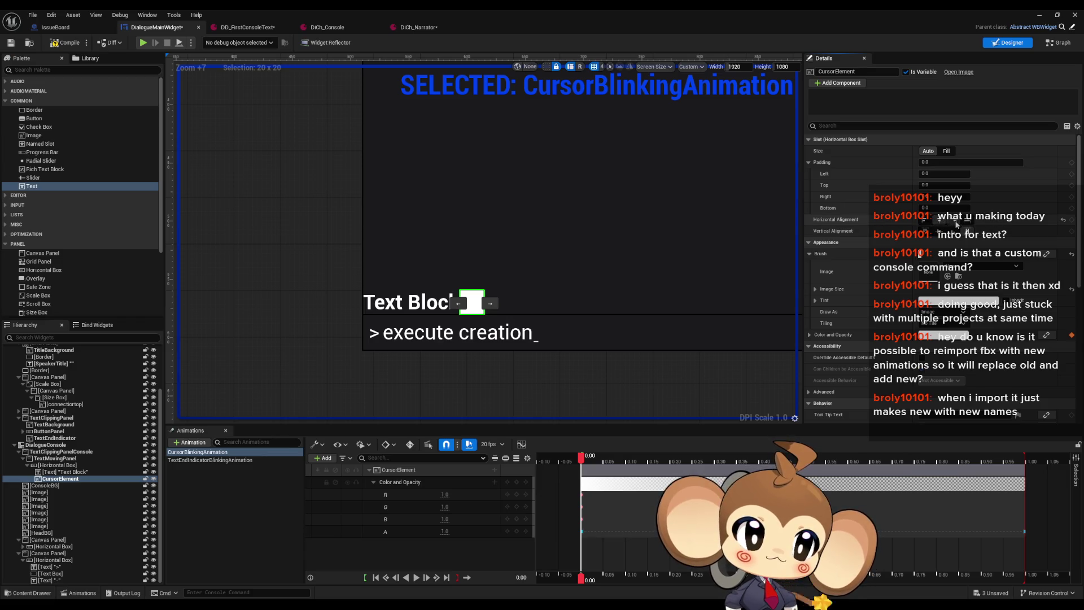
{"action": "left_click", "coordinate": [931, 233]}
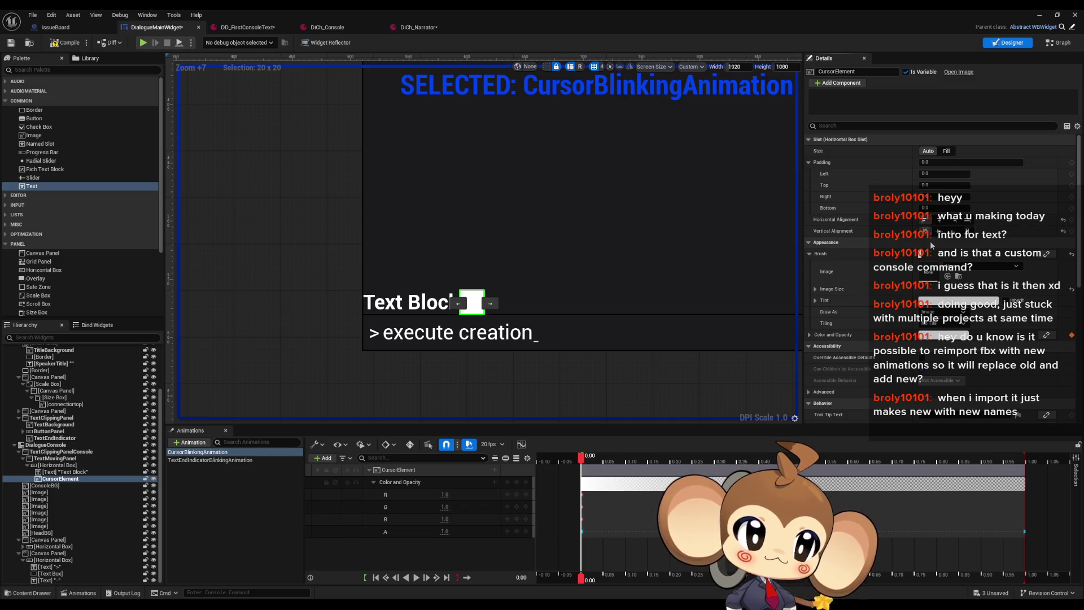
{"action": "left_click", "coordinate": [946, 150]}
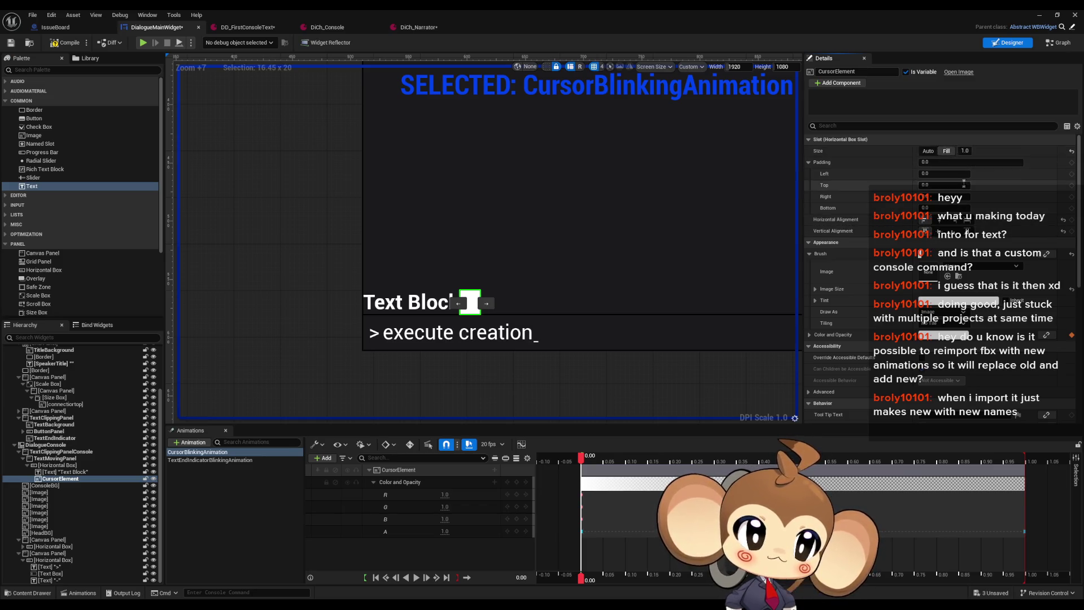
{"action": "left_click", "coordinate": [965, 151]}
{"action": "type", "text": "2"}
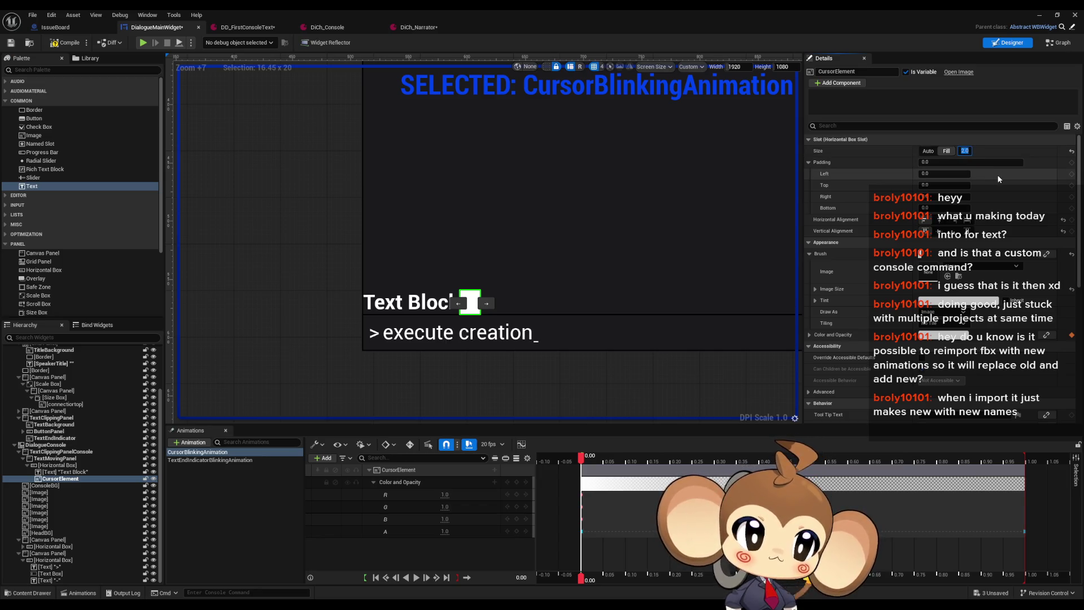
{"action": "type", "text": "0"}
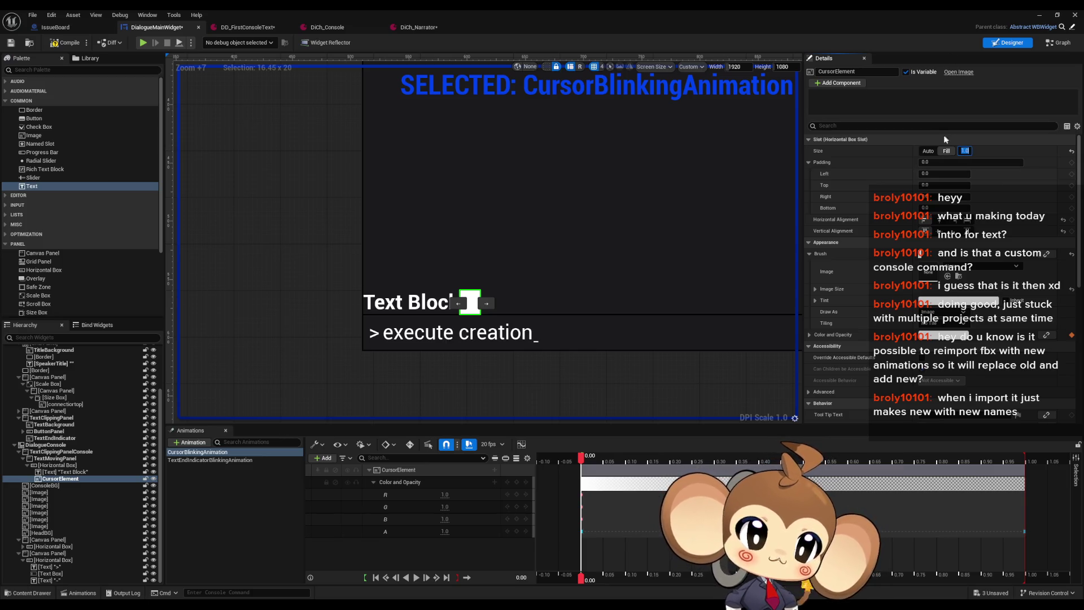
{"action": "left_click", "coordinate": [929, 150]}
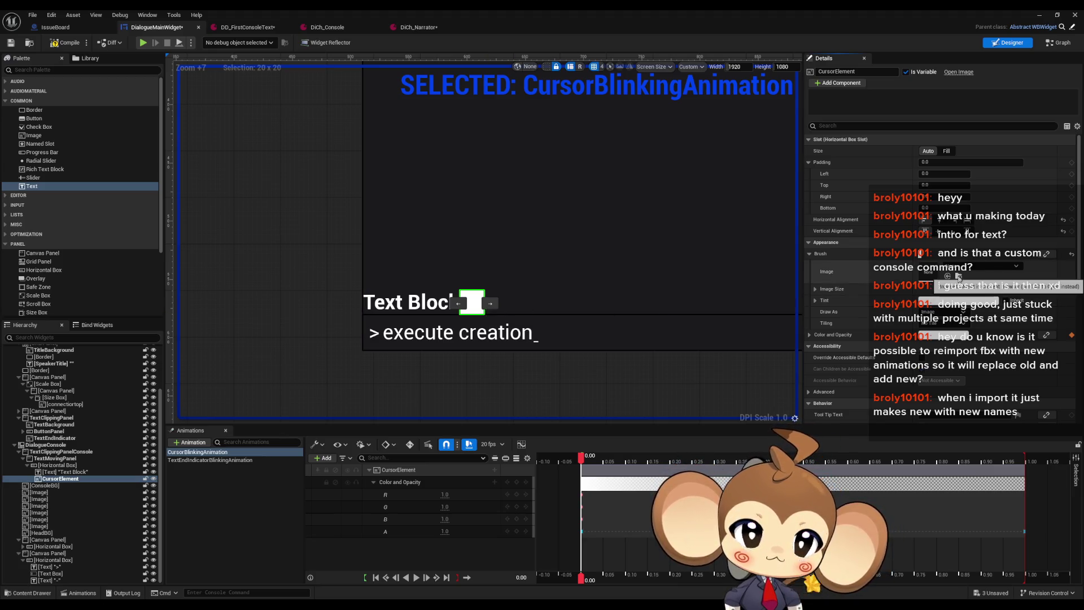
Wrap CursorElement in a new Size Box inside the horizontal box and select it.
{"action": "scroll", "coordinate": [523, 290], "scroll_direction": "up", "scroll_amount": 10}
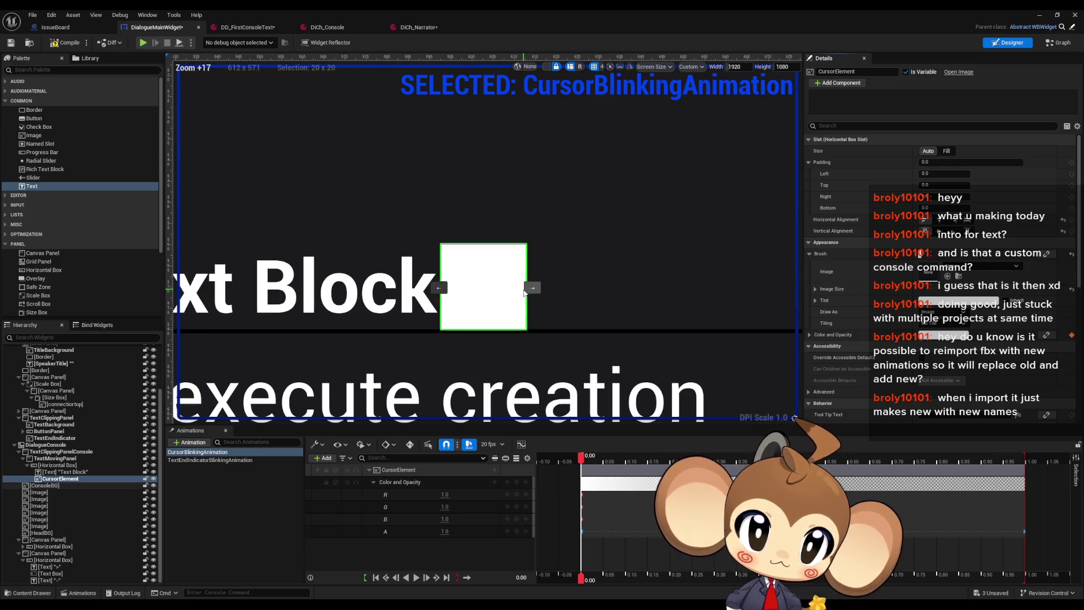
{"action": "scroll", "coordinate": [101, 285], "scroll_direction": "down", "scroll_amount": 2}
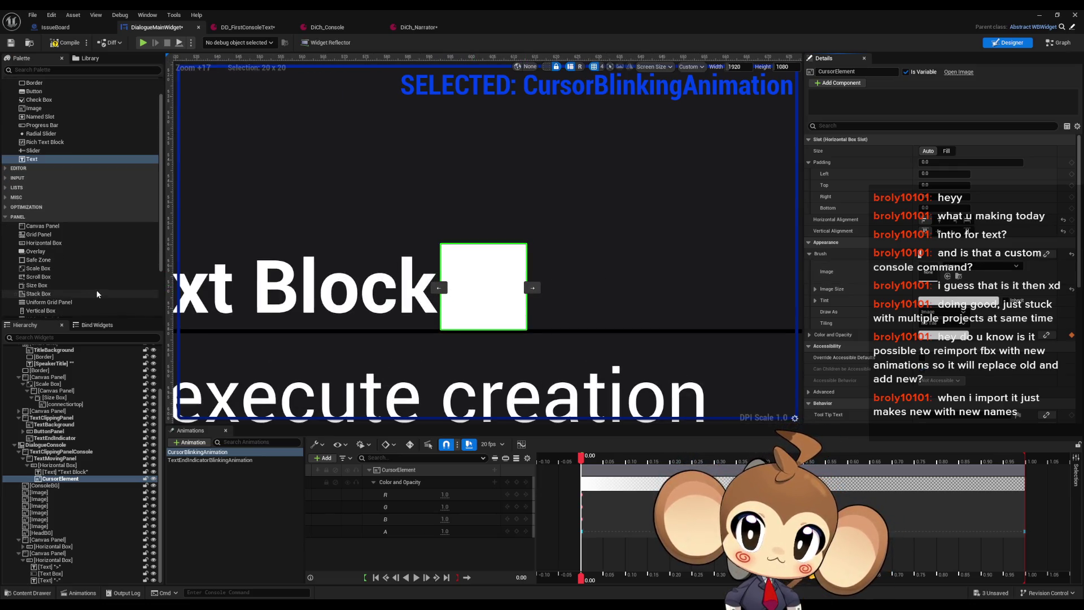
{"action": "left_click_drag", "start_coordinate": [37, 285], "coordinate": [57, 479]}
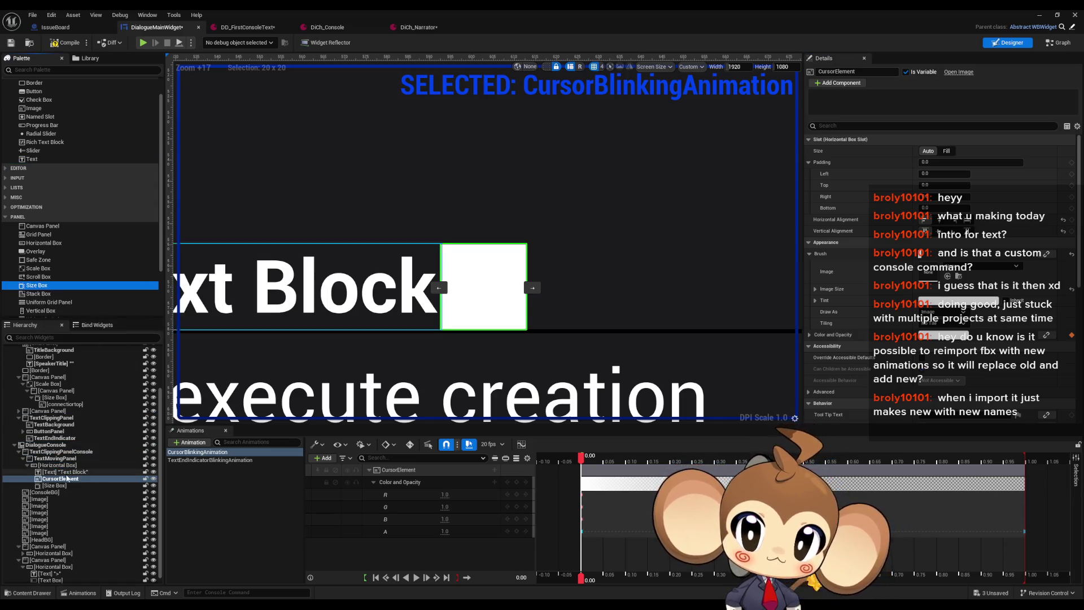
{"action": "left_click_drag", "start_coordinate": [56, 479], "coordinate": [61, 487]}
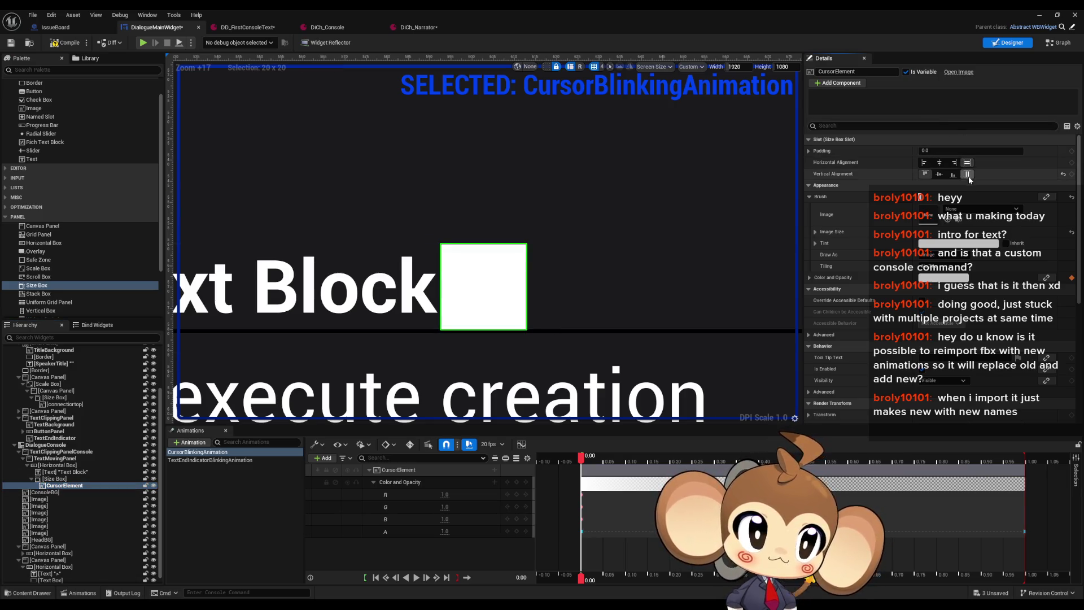
{"action": "left_click", "coordinate": [54, 478]}
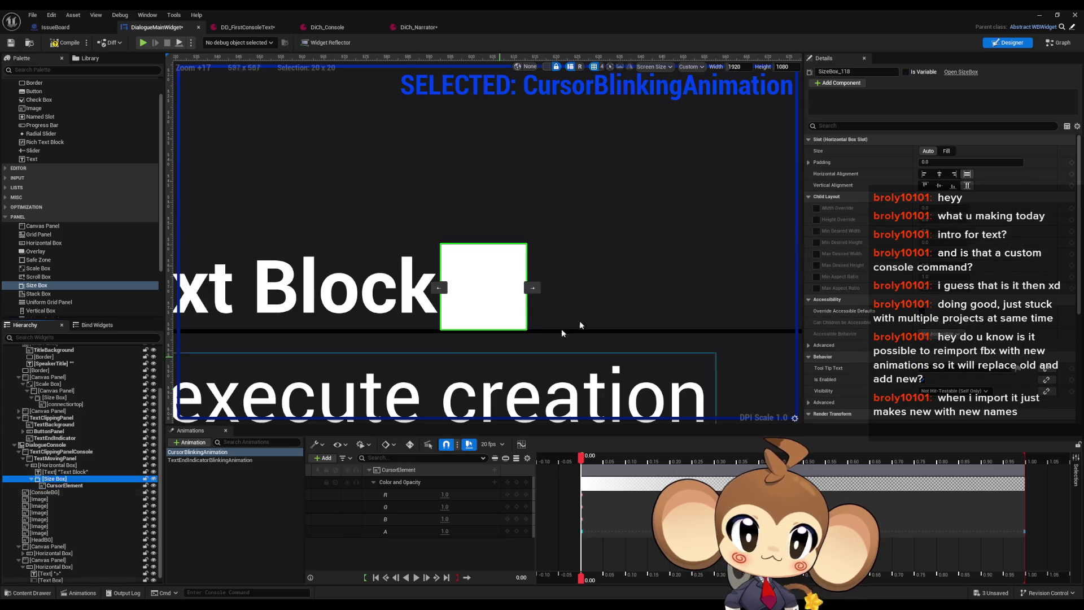
Enable Min Desired Width on the Size Box, trying 20, 100, 10 and finally 5.
{"action": "left_click", "coordinate": [816, 232]}
{"action": "left_click", "coordinate": [933, 231]}
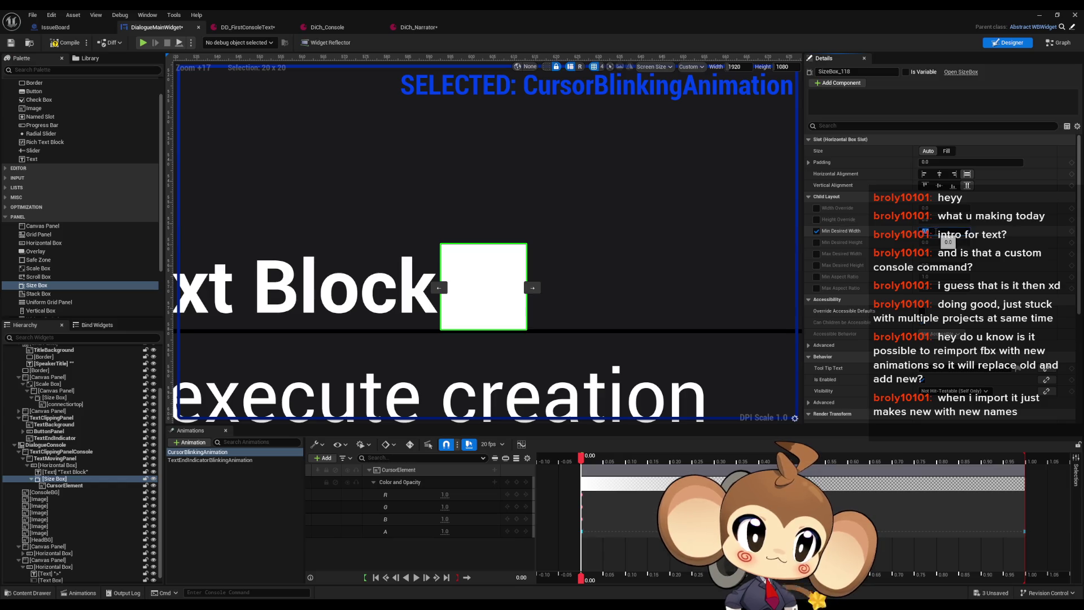
{"action": "key", "text": "Return"}
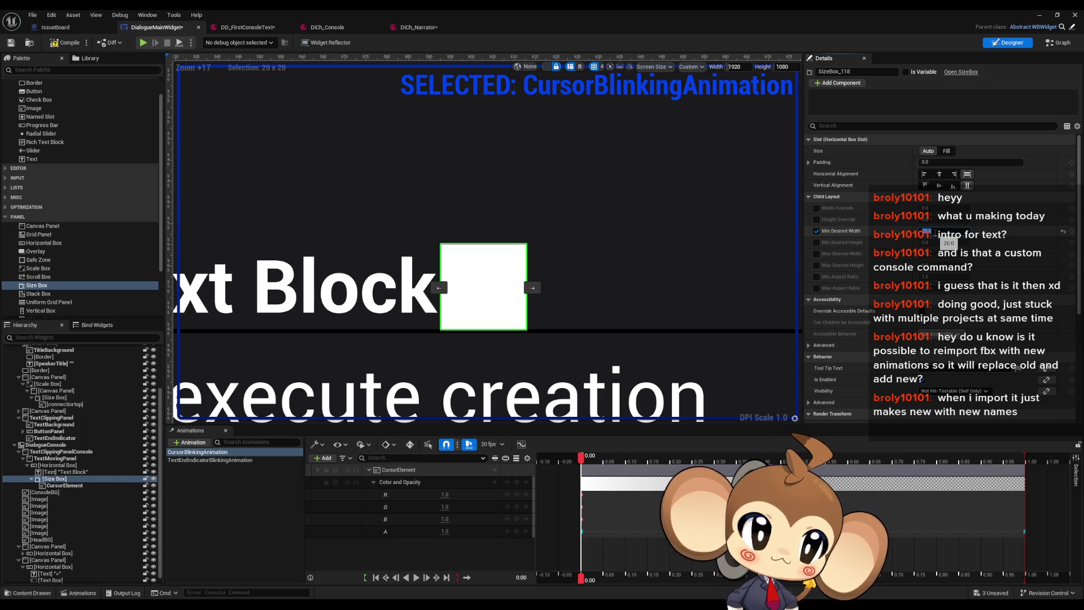
{"action": "type", "text": "100"}
{"action": "key", "text": "Return"}
{"action": "type", "text": "10"}
{"action": "key", "text": "Return"}
{"action": "type", "text": "5"}
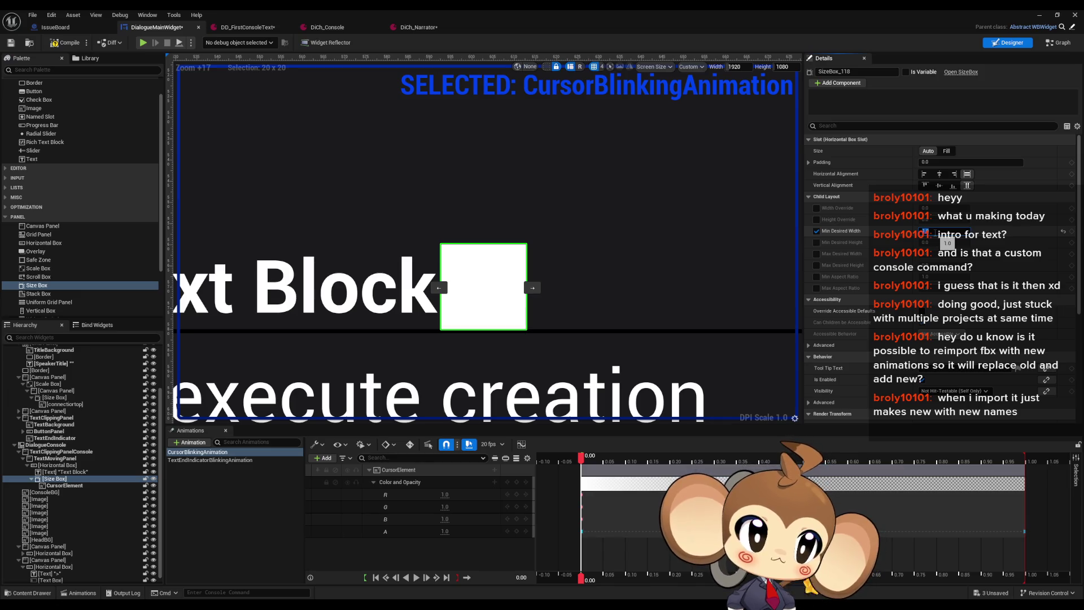
{"action": "key", "text": "Return"}
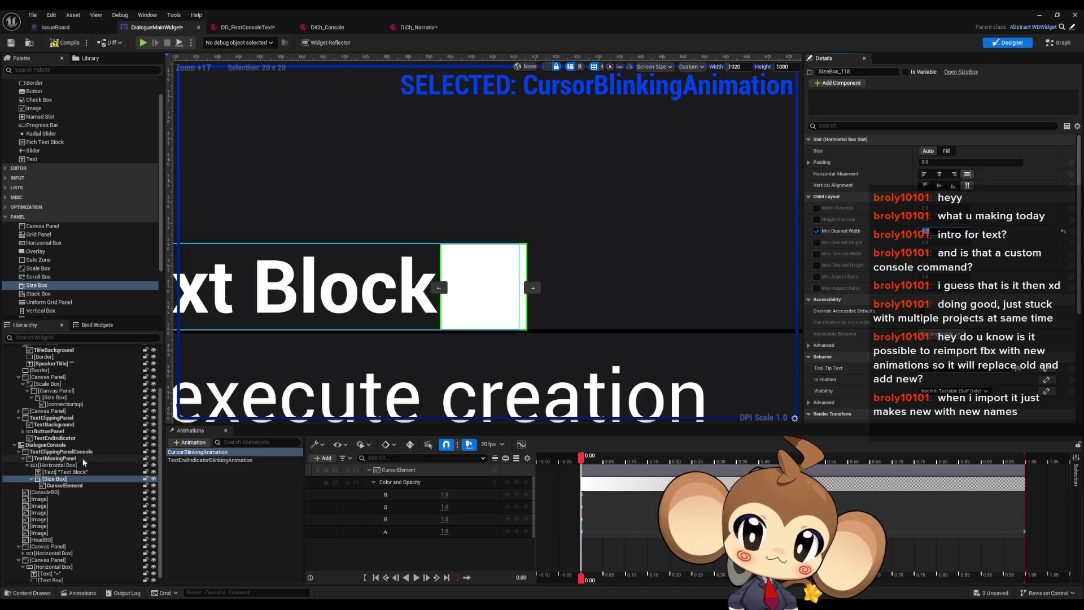
Enable Max Desired Width on the cursor Size Box and set it to 5.0.
{"action": "left_click", "coordinate": [56, 466]}
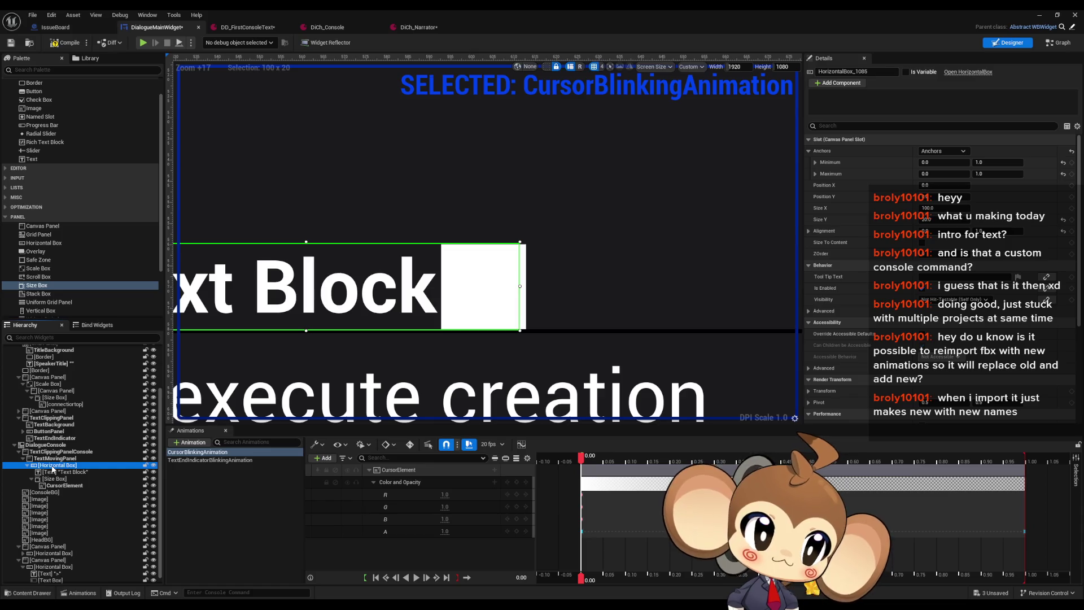
{"action": "left_click", "coordinate": [54, 479]}
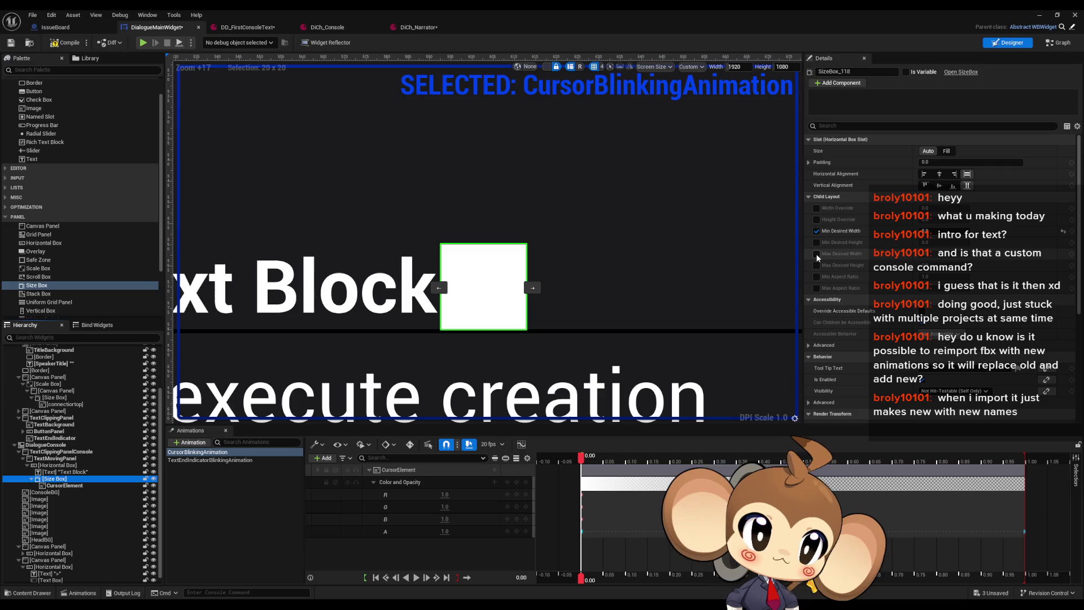
{"action": "left_click", "coordinate": [817, 254]}
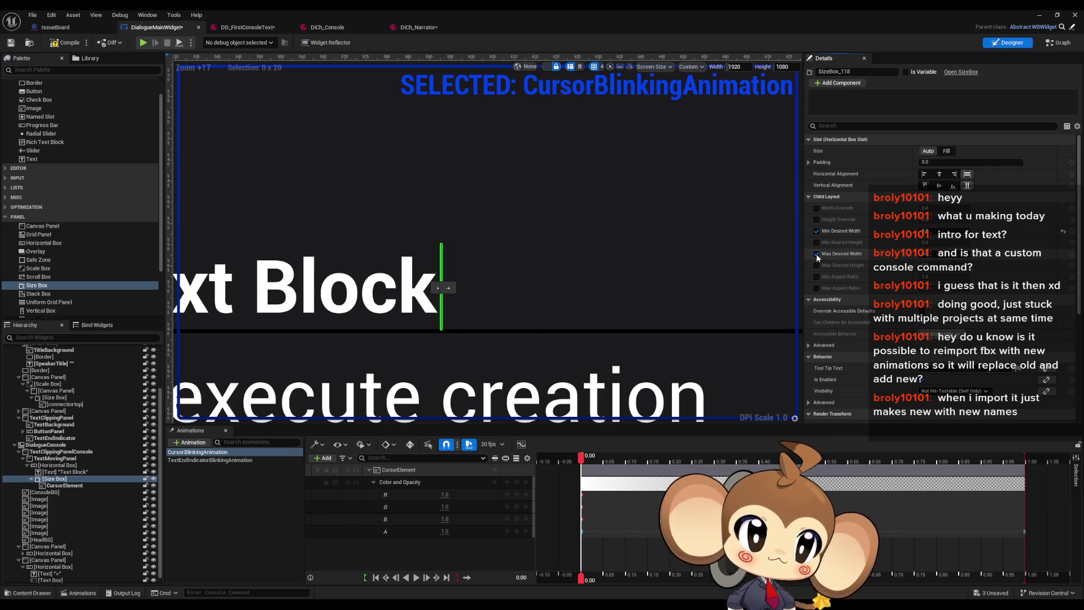
{"action": "left_click_drag", "start_coordinate": [925, 254], "coordinate": [936, 254]}
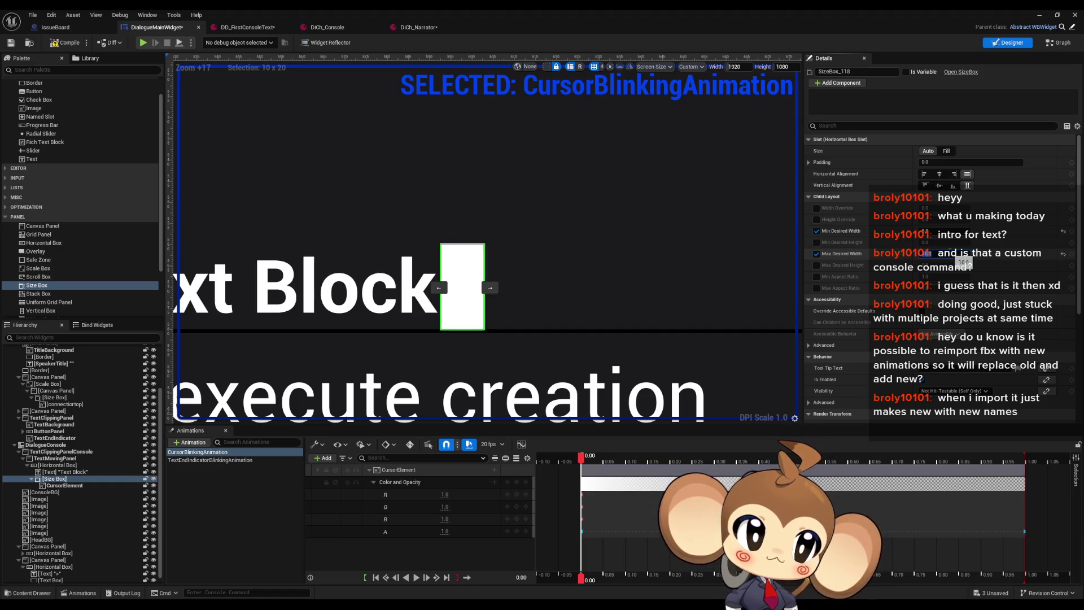
Turn off Min Desired Width and mark the cursor Size Box as a variable.
{"action": "left_click", "coordinate": [817, 231]}
{"action": "scroll", "coordinate": [487, 318], "scroll_direction": "down", "scroll_amount": 5}
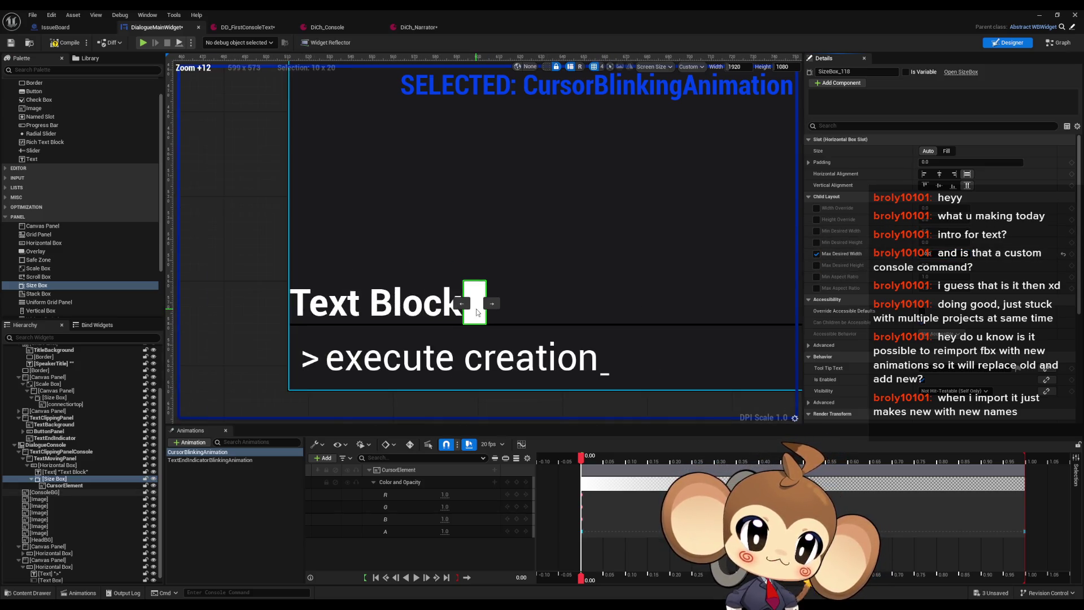
{"action": "left_click_drag", "start_coordinate": [561, 266], "coordinate": [603, 263]}
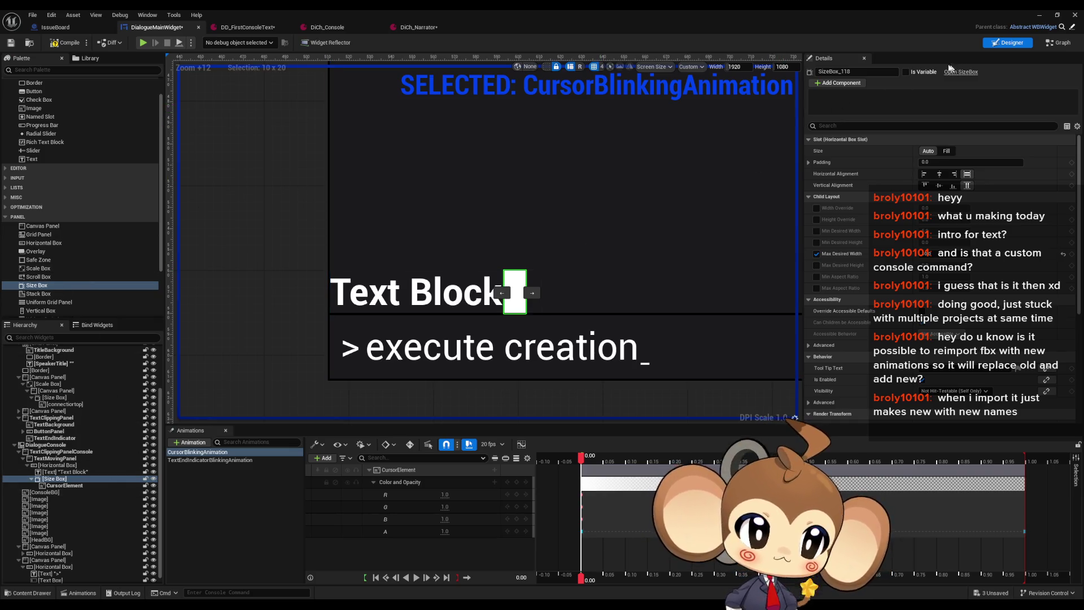
{"action": "left_click", "coordinate": [906, 72]}
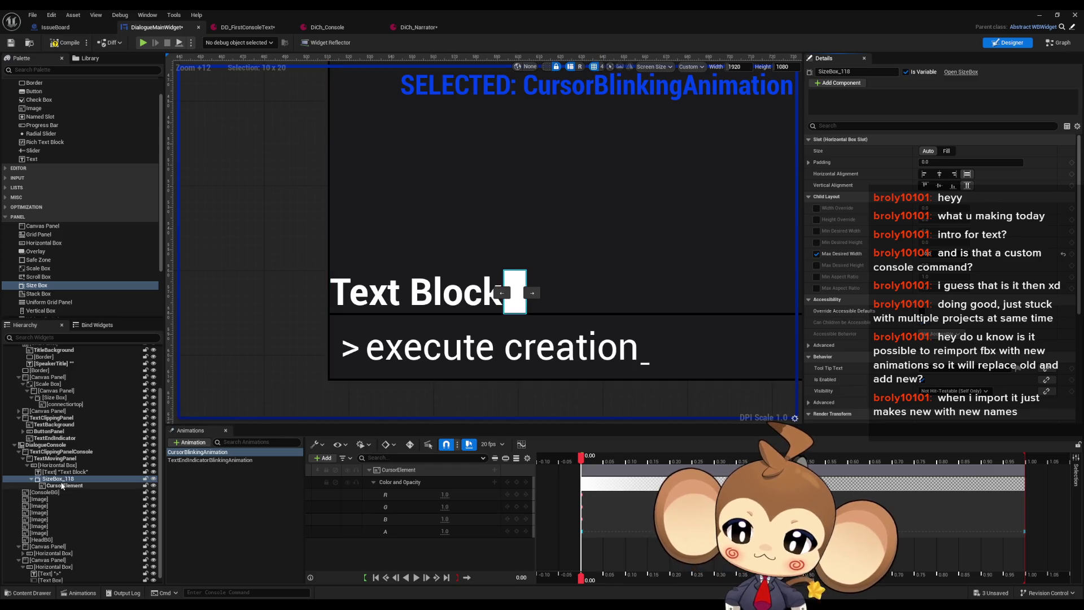
{"action": "left_click", "coordinate": [508, 292]}
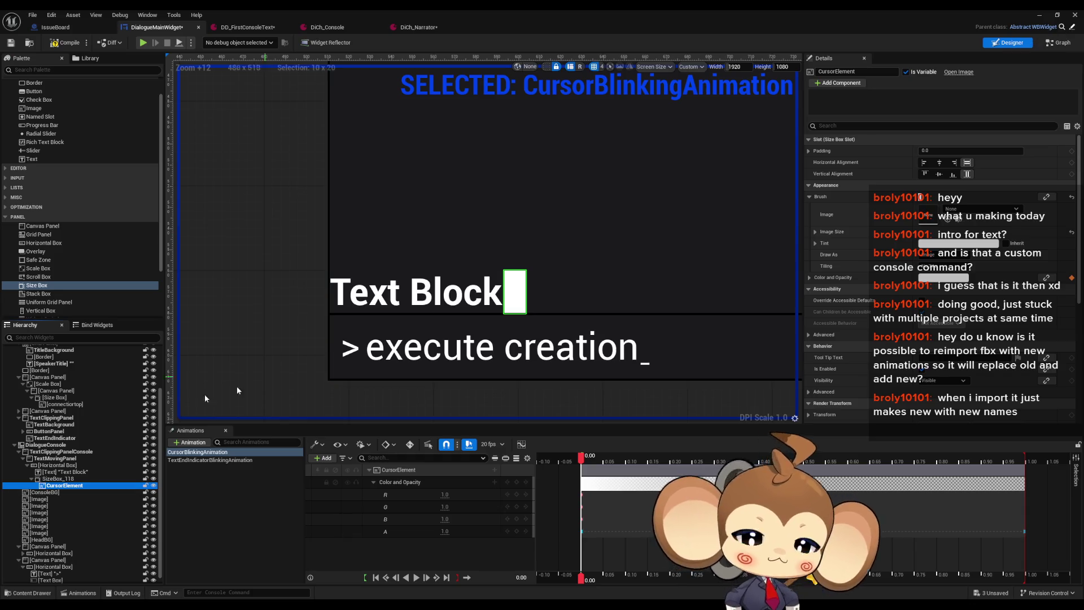
Rename the Size Box CursorSizeBox and find all references to CursorElement.
{"action": "double_click", "coordinate": [81, 480]}
{"action": "type", "text": "Cursor"}
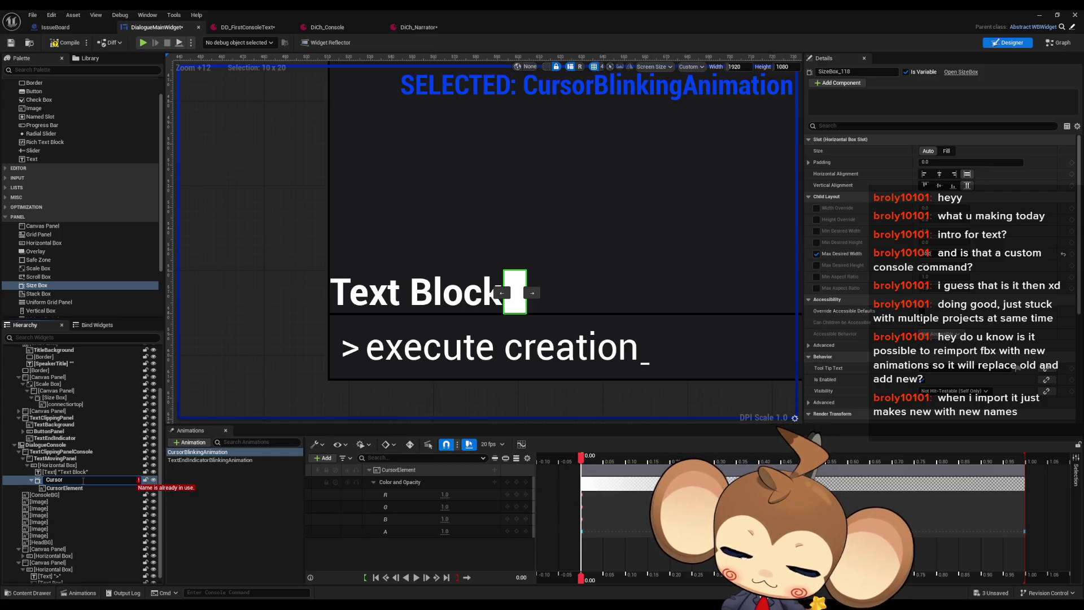
{"action": "type", "text": "SizeBox"}
{"action": "key", "text": "Return"}
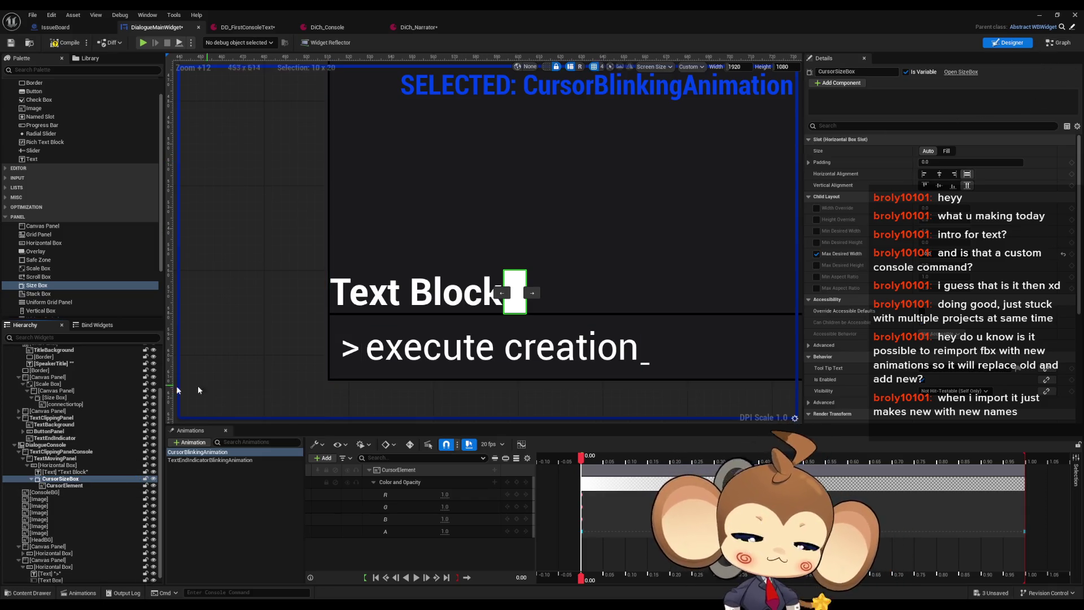
{"action": "left_click", "coordinate": [64, 485]}
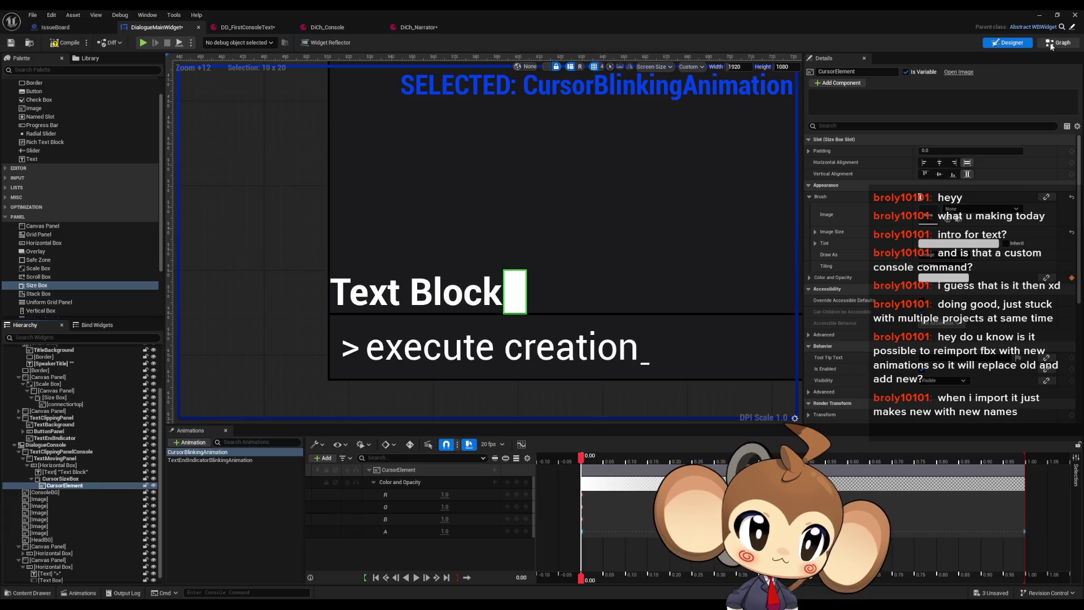
{"action": "key", "text": "shift+alt+f"}
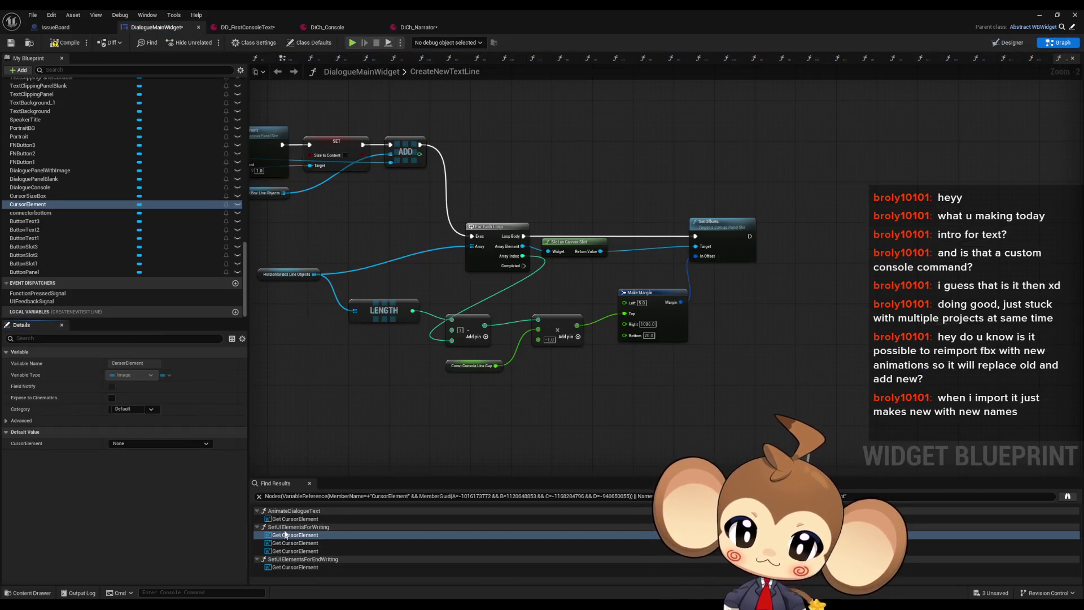
In AnimateDialogueText, wire a Cursor Size Box getter into Remove from Parent's target.
{"action": "right_click", "coordinate": [287, 519]}
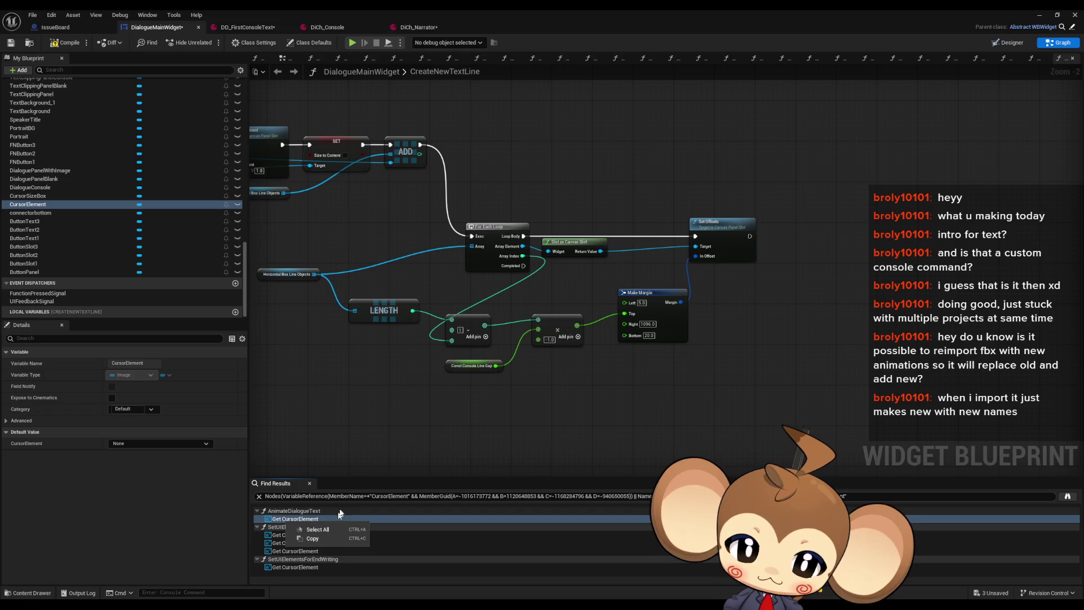
{"action": "right_click", "coordinate": [293, 521]}
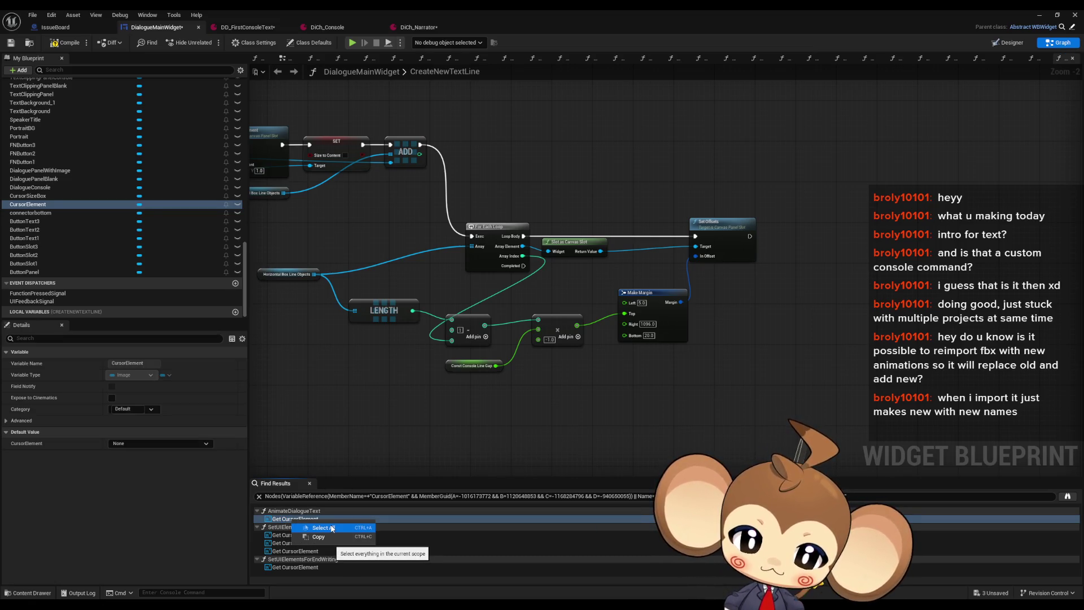
{"action": "left_click", "coordinate": [286, 527]}
{"action": "double_click", "coordinate": [290, 519]}
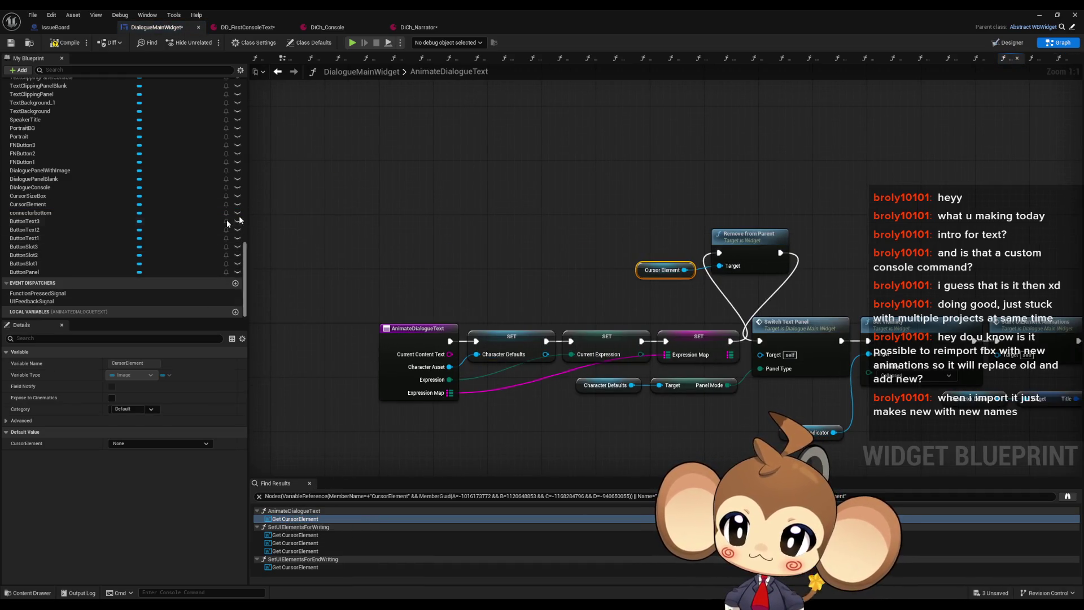
{"action": "scroll", "coordinate": [56, 120], "scroll_direction": "up", "scroll_amount": 3}
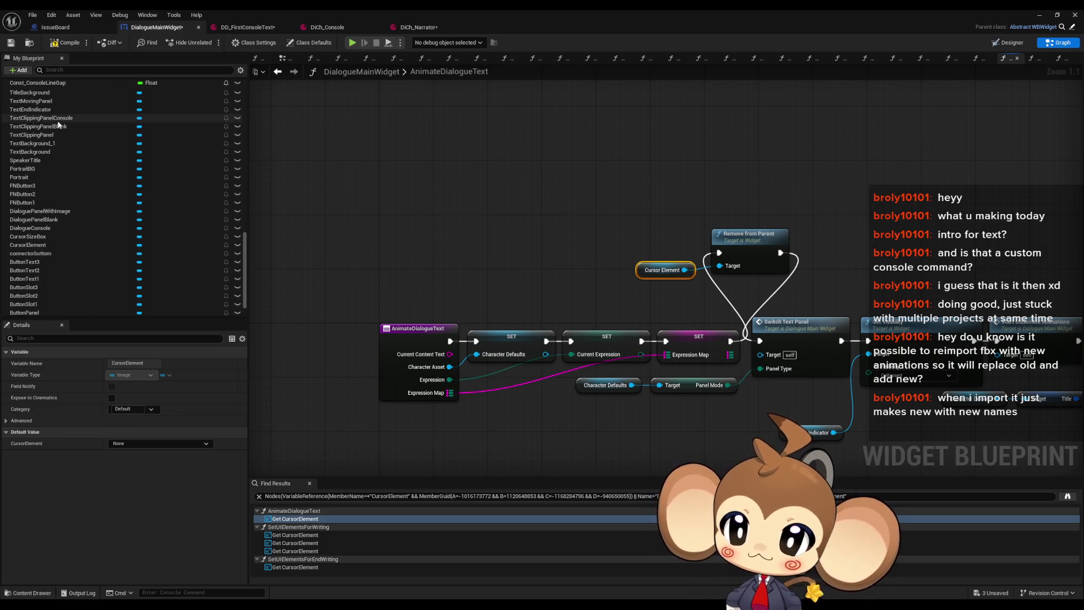
{"action": "scroll", "coordinate": [66, 189], "scroll_direction": "down", "scroll_amount": 3}
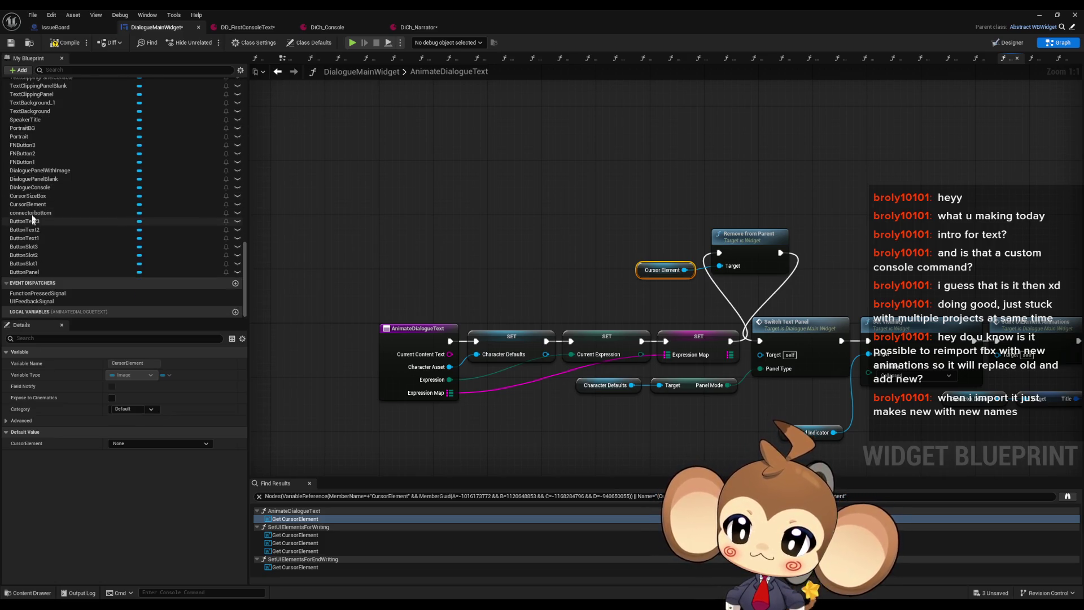
{"action": "mouse_move", "coordinate": [43, 195]}
{"action": "left_mouse_down"}
{"action": "mouse_move", "coordinate": [647, 233]}
{"action": "mouse_move", "coordinate": [605, 217]}
{"action": "left_mouse_up"}
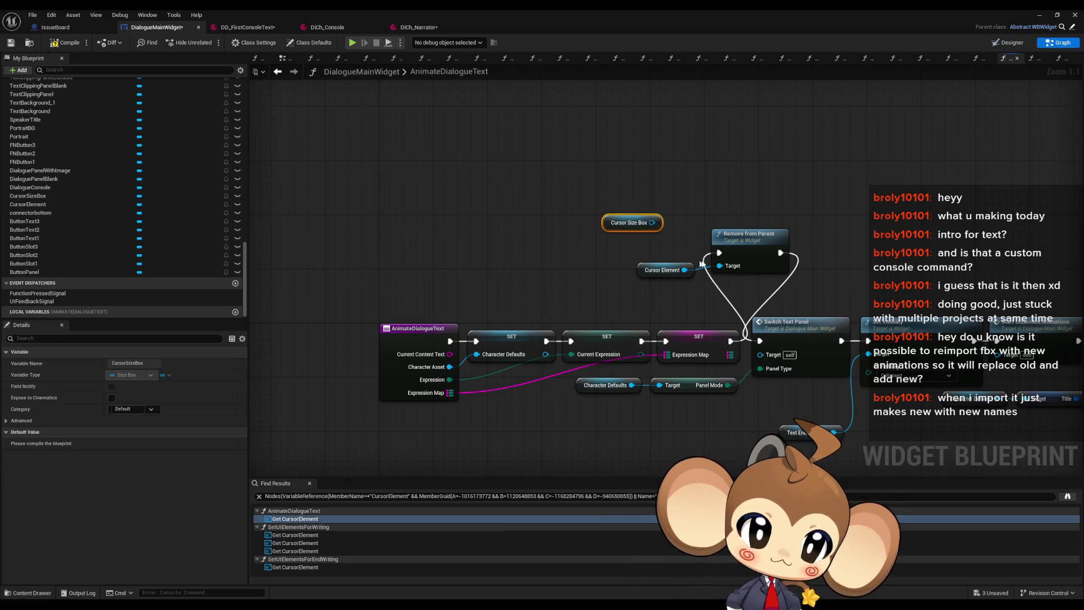
{"action": "left_click_drag", "start_coordinate": [718, 264], "coordinate": [653, 223]}
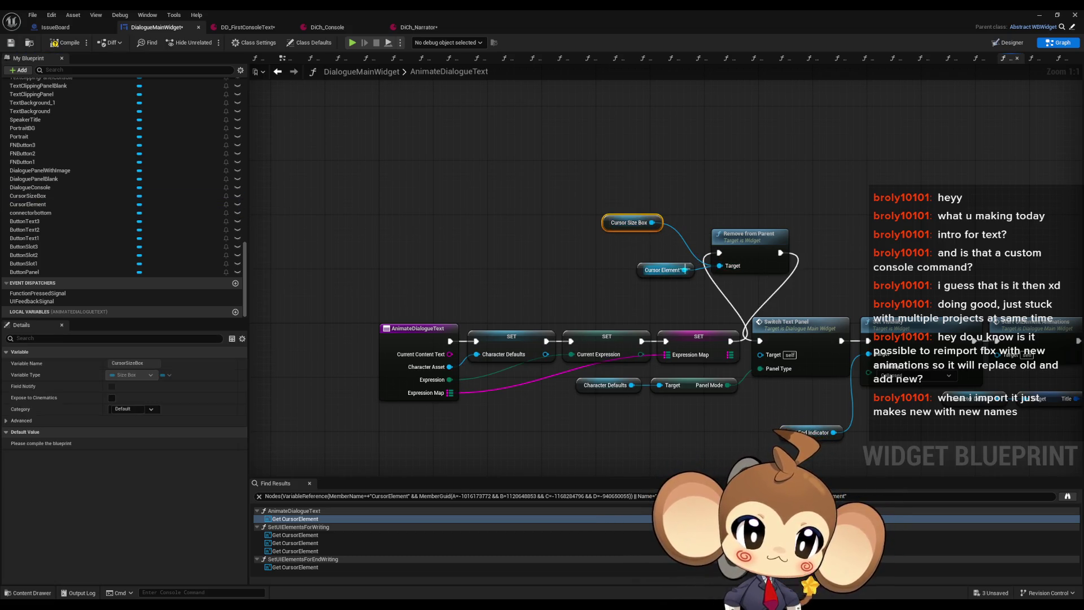
In SetUIElementsForWriting, connect Cursor Size Box getters to Add Child's content and Remove from Parent's target.
{"action": "left_click", "coordinate": [339, 535]}
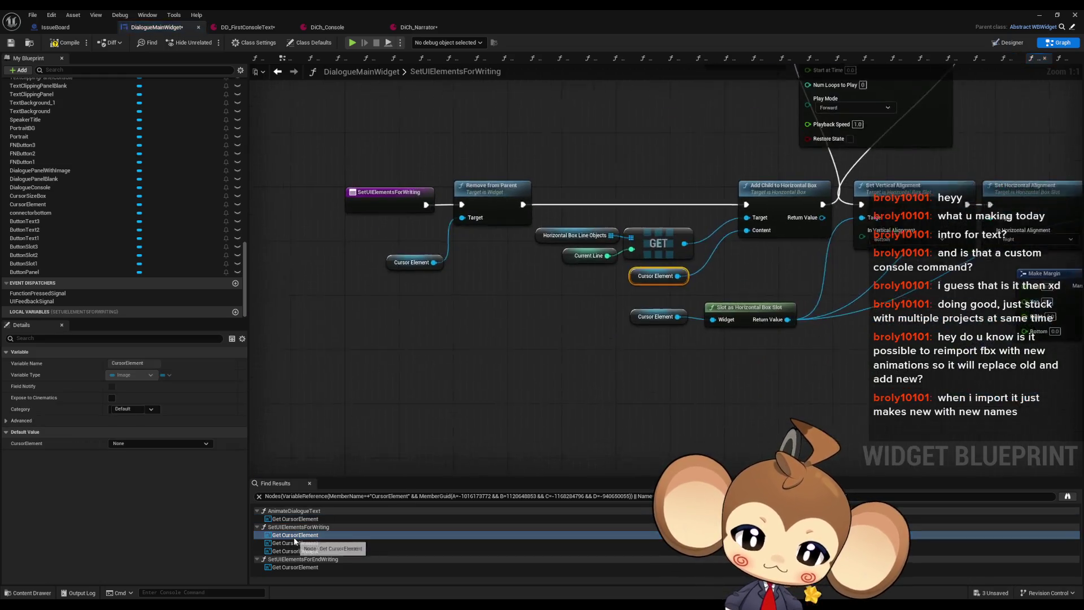
{"action": "mouse_move", "coordinate": [51, 198]}
{"action": "left_mouse_down"}
{"action": "mouse_move", "coordinate": [226, 229]}
{"action": "mouse_move", "coordinate": [393, 304]}
{"action": "mouse_move", "coordinate": [613, 229]}
{"action": "left_mouse_up"}
{"action": "left_click_drag", "start_coordinate": [412, 308], "coordinate": [521, 295]}
{"action": "key", "text": "ctrl+d"}
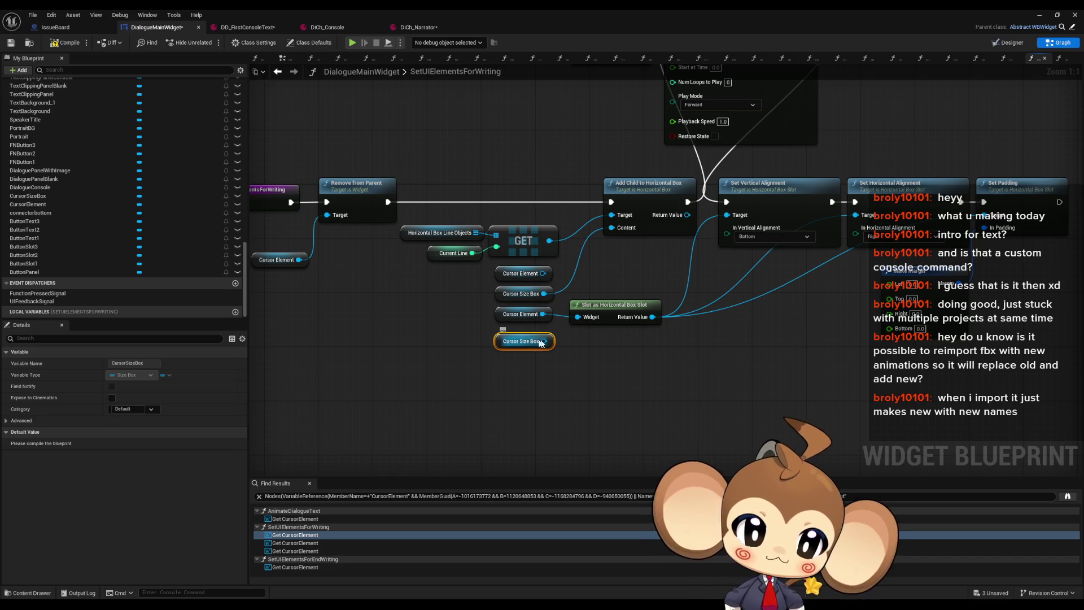
{"action": "mouse_move", "coordinate": [542, 341]}
{"action": "left_mouse_down"}
{"action": "mouse_move", "coordinate": [477, 351]}
{"action": "mouse_move", "coordinate": [456, 397]}
{"action": "mouse_move", "coordinate": [492, 374]}
{"action": "left_mouse_up"}
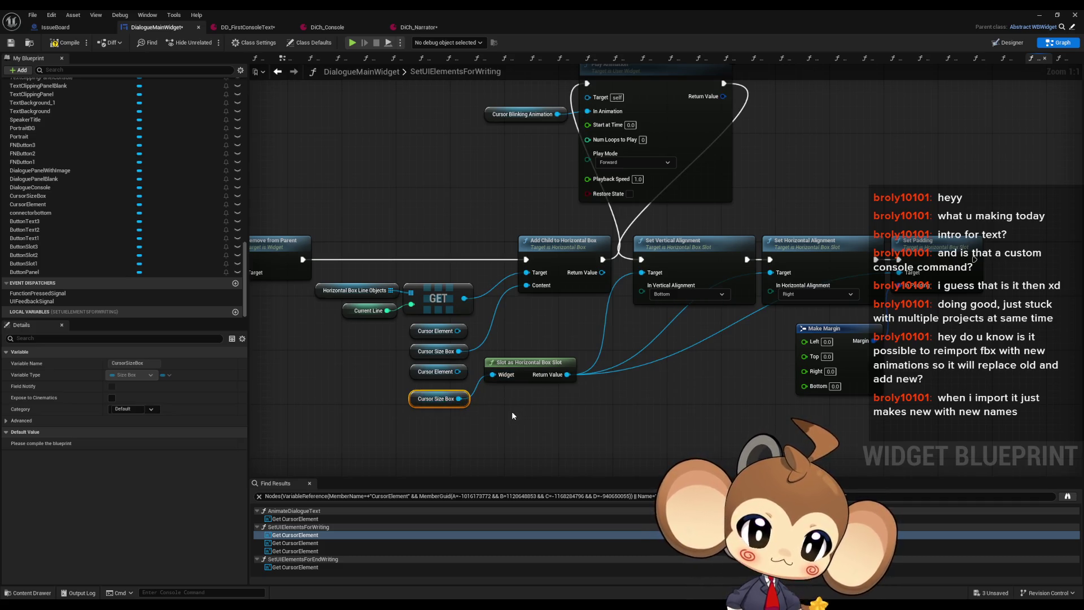
{"action": "left_click", "coordinate": [317, 543]}
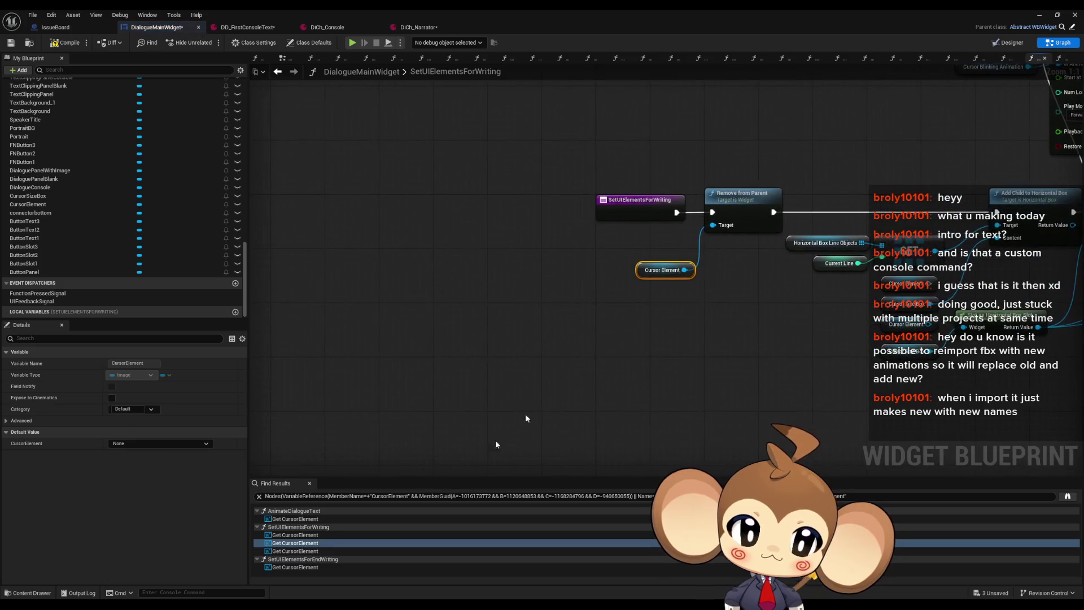
{"action": "key", "text": "ctrl+v"}
{"action": "mouse_move", "coordinate": [579, 322]}
{"action": "left_mouse_down"}
{"action": "mouse_move", "coordinate": [624, 305]}
{"action": "mouse_move", "coordinate": [633, 230]}
{"action": "left_mouse_up"}
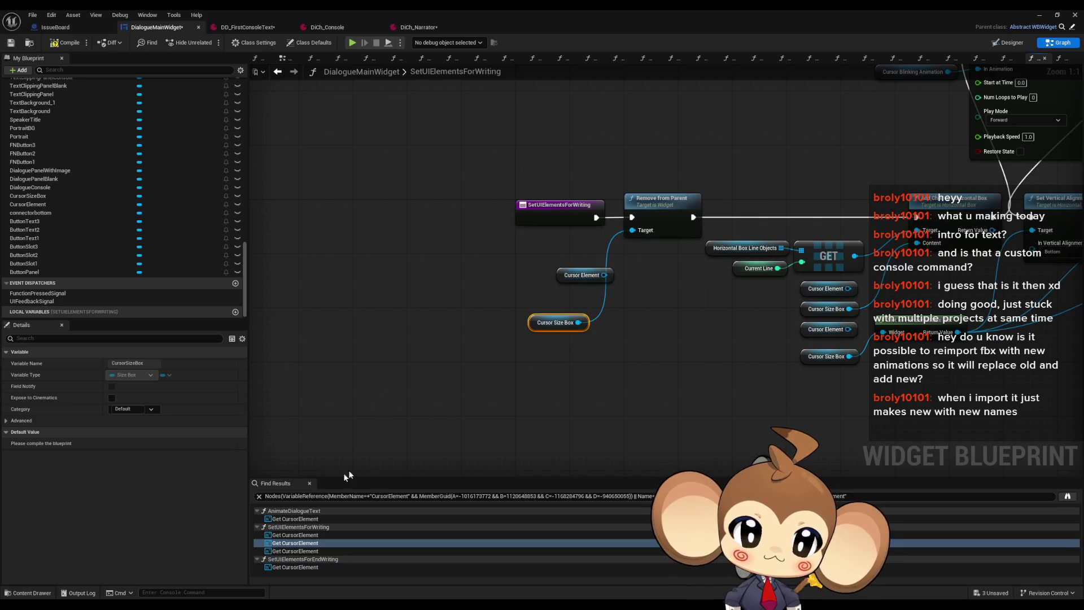
Review the remaining CursorElement uses and go to the one in SetUIElementsForEndWriting.
{"action": "left_click", "coordinate": [291, 519]}
{"action": "left_click", "coordinate": [288, 535]}
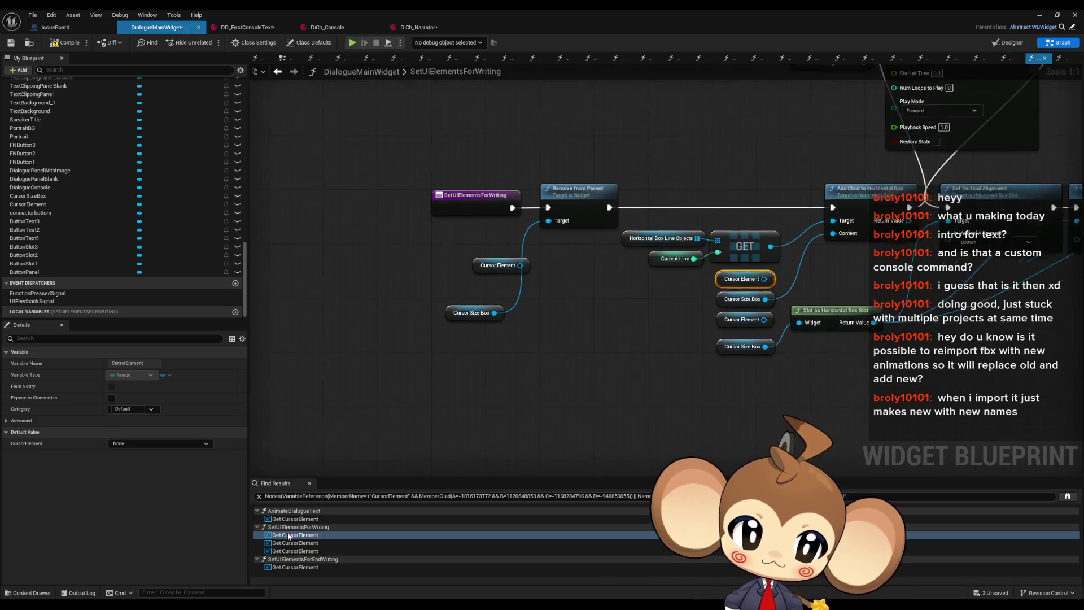
{"action": "left_click", "coordinate": [287, 543]}
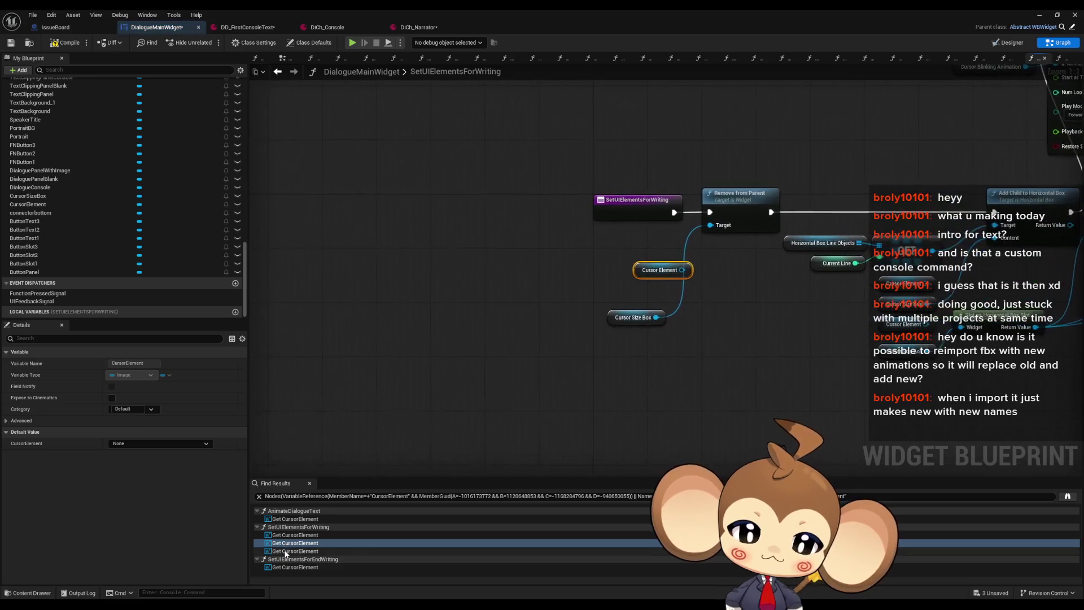
{"action": "left_click", "coordinate": [286, 552]}
{"action": "left_click", "coordinate": [279, 567]}
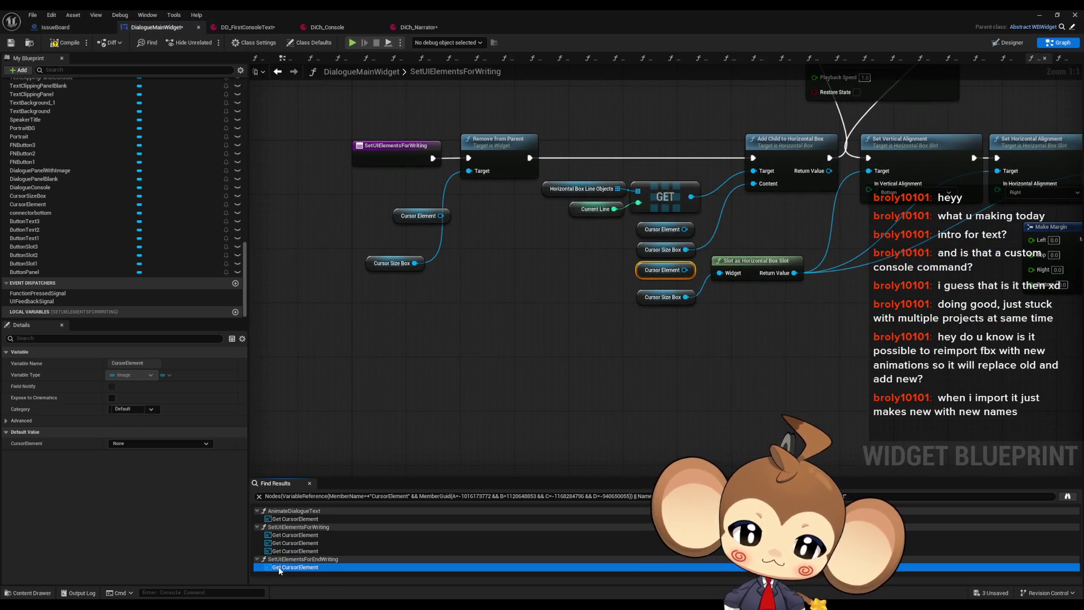
{"action": "left_click", "coordinate": [653, 298]}
Rewire SetUIElementsForEndWriting's Remove from Parent target from Cursor Element to Cursor Size Box.
{"action": "left_click_drag", "start_coordinate": [692, 304], "coordinate": [716, 239]}
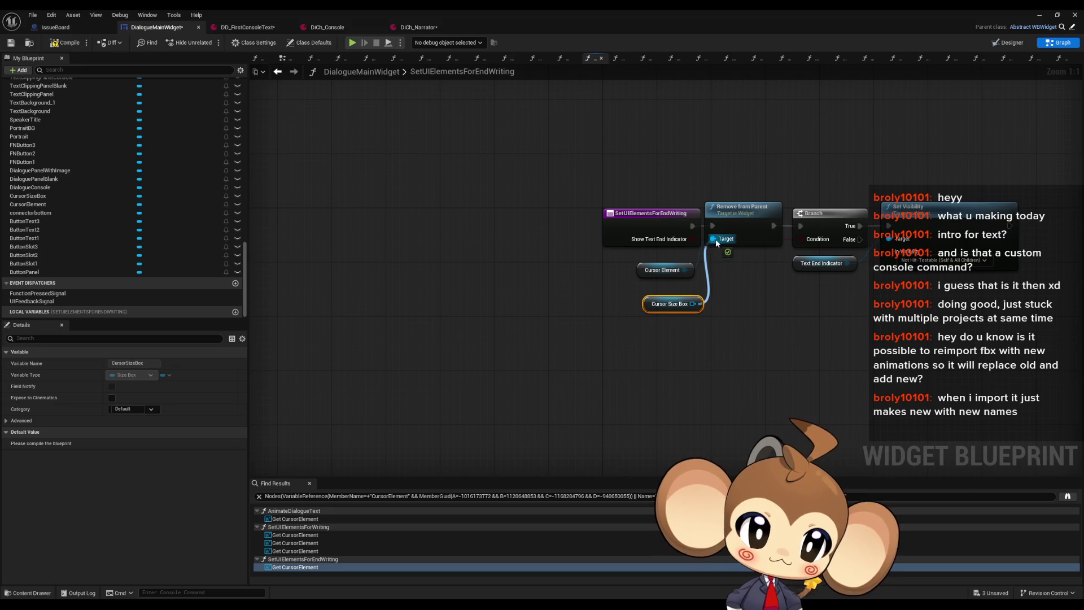
{"action": "left_click", "coordinate": [713, 240], "text": "alt"}
{"action": "mouse_move", "coordinate": [692, 304]}
{"action": "left_mouse_down"}
{"action": "mouse_move", "coordinate": [721, 257]}
{"action": "mouse_move", "coordinate": [713, 239]}
{"action": "left_mouse_up"}
Play-test the level, stop it, and reopen DialogueMainWidget in the Designer.
{"action": "left_click", "coordinate": [1040, 15]}
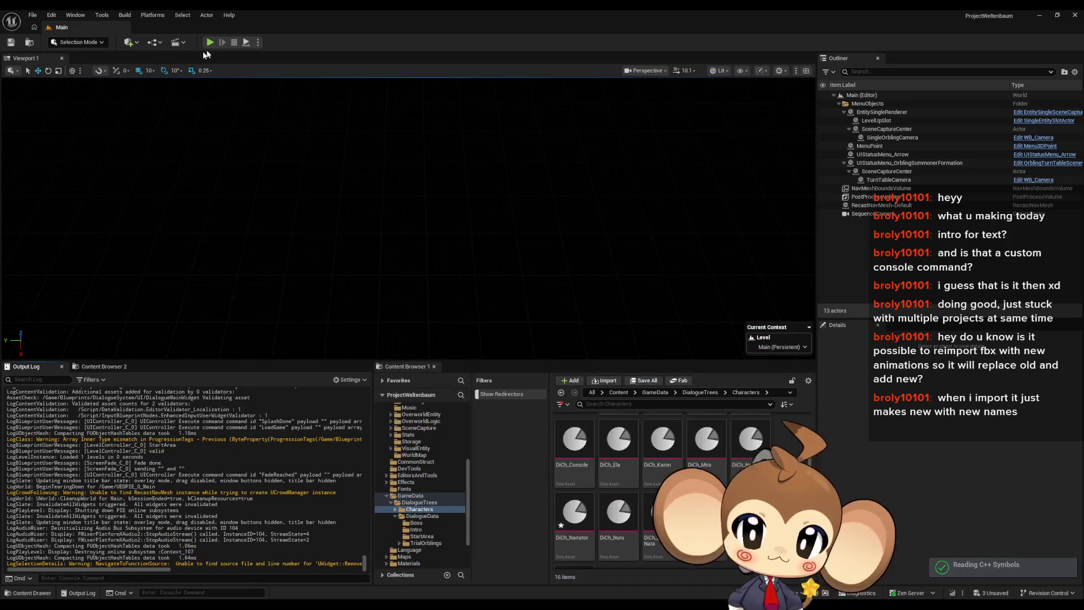
{"action": "key", "text": "alt+p"}
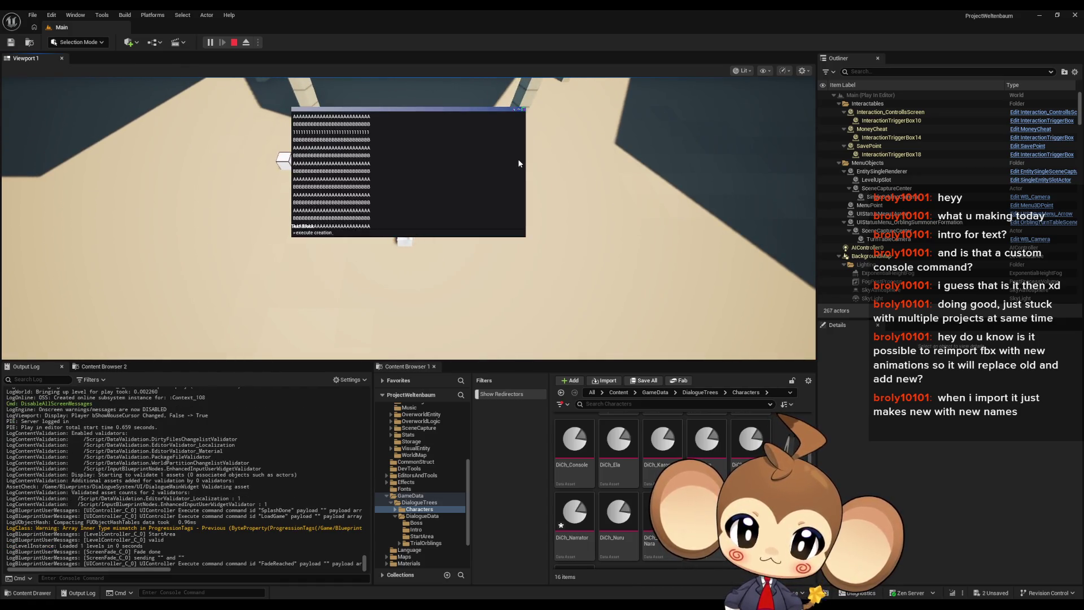
{"action": "left_click", "coordinate": [234, 42]}
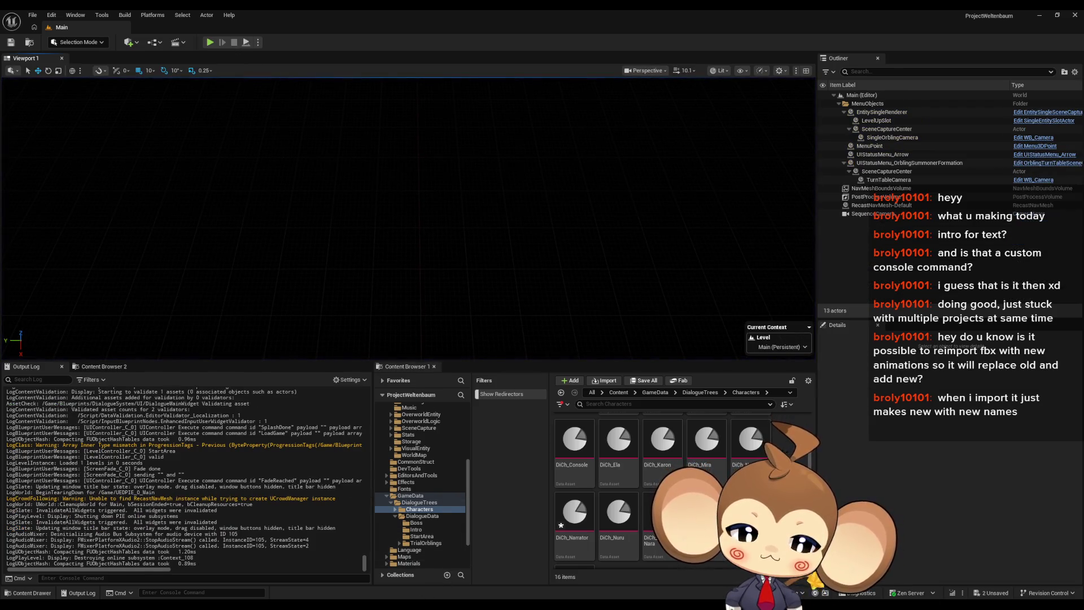
{"action": "left_click", "coordinate": [414, 575]}
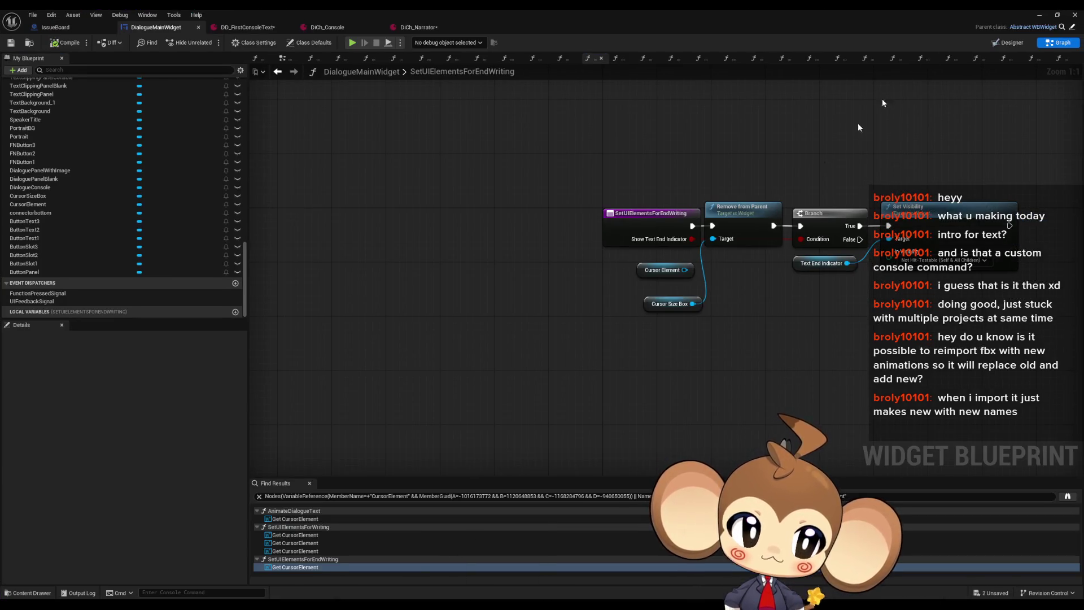
{"action": "key", "text": "shift+F4"}
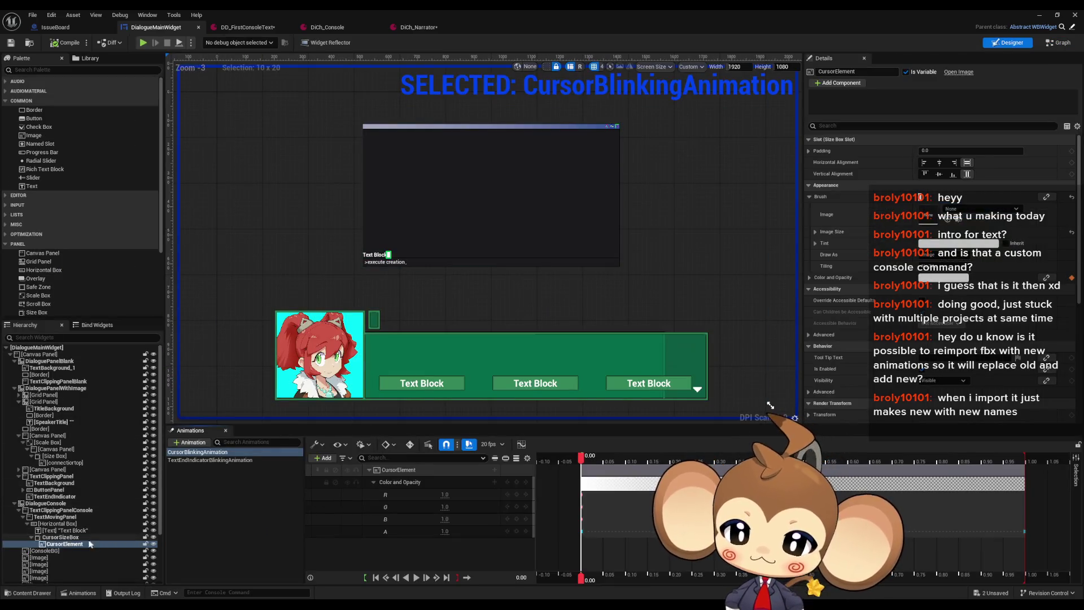
Move CursorSizeBox out of the text row onto the root Canvas Panel and deselect it.
{"action": "scroll", "coordinate": [64, 537], "scroll_direction": "down", "scroll_amount": 3}
{"action": "left_click_drag", "start_coordinate": [57, 498], "coordinate": [41, 354]}
{"action": "scroll", "coordinate": [53, 489], "scroll_direction": "down", "scroll_amount": 3}
{"action": "key", "text": "ctrl+z"}
{"action": "left_click", "coordinate": [585, 296]}
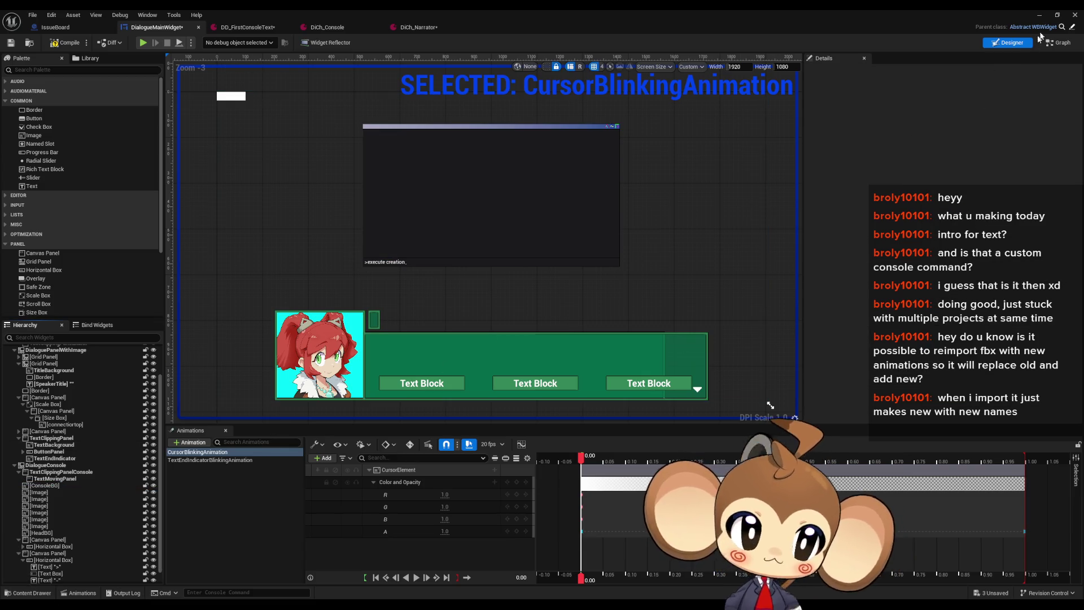
Play-test the dialogue, stop it, and bring up the DD_FirstConsoleText data asset.
{"action": "left_click", "coordinate": [1046, 15]}
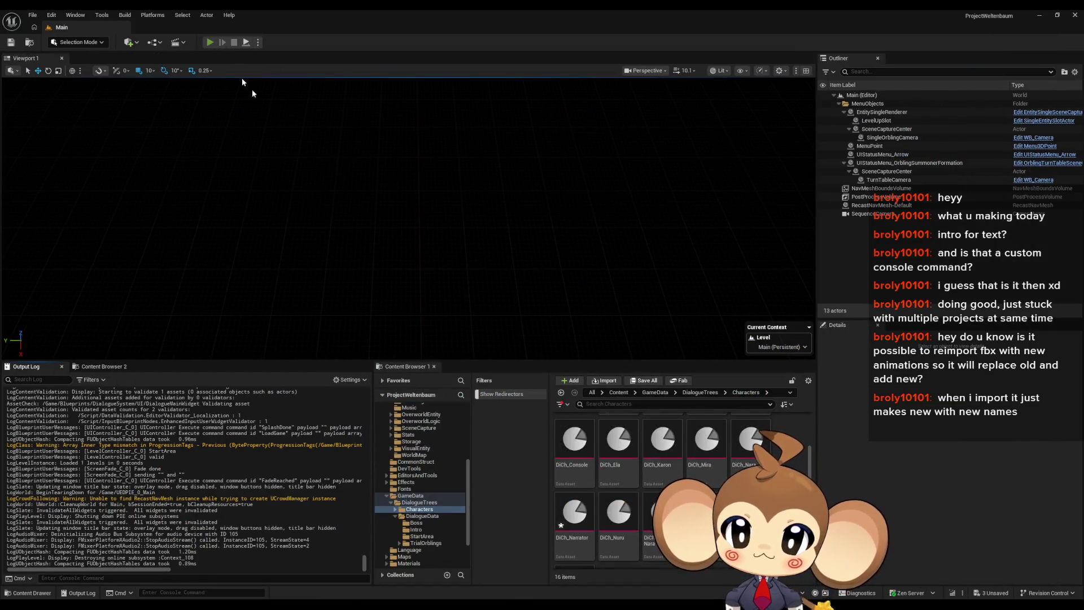
{"action": "key", "text": "alt+p"}
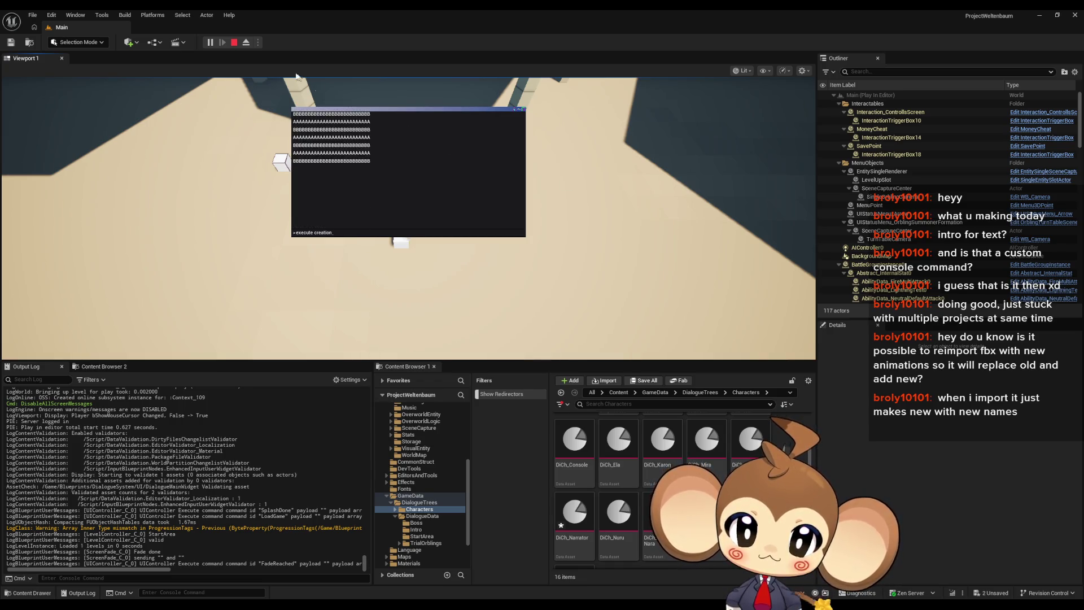
{"action": "left_click", "coordinate": [235, 44]}
{"action": "mouse_move", "coordinate": [406, 603]}
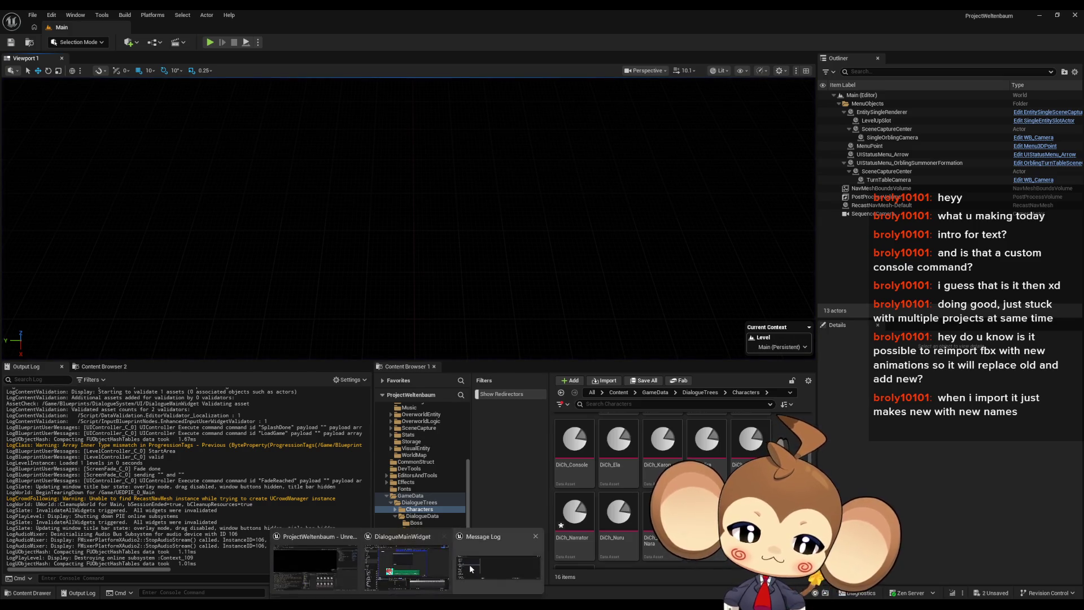
{"action": "left_click", "coordinate": [424, 570]}
{"action": "left_click", "coordinate": [265, 27]}
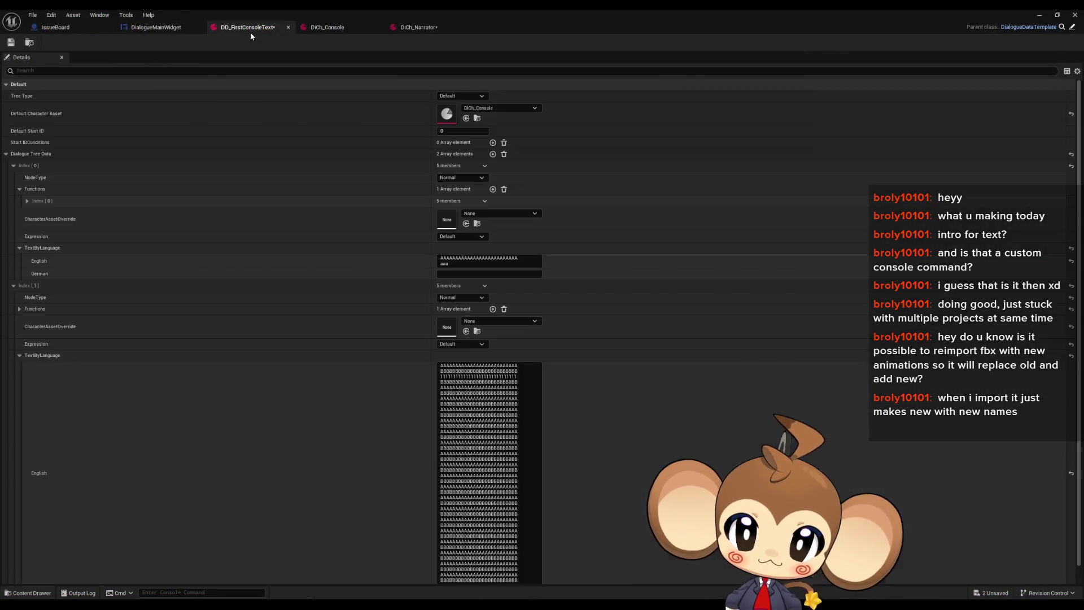
Set DD_FirstConsoleText's Default Character Asset to DiCh_Narrator and launch a Play-In-Editor test.
{"action": "left_click", "coordinate": [495, 108]}
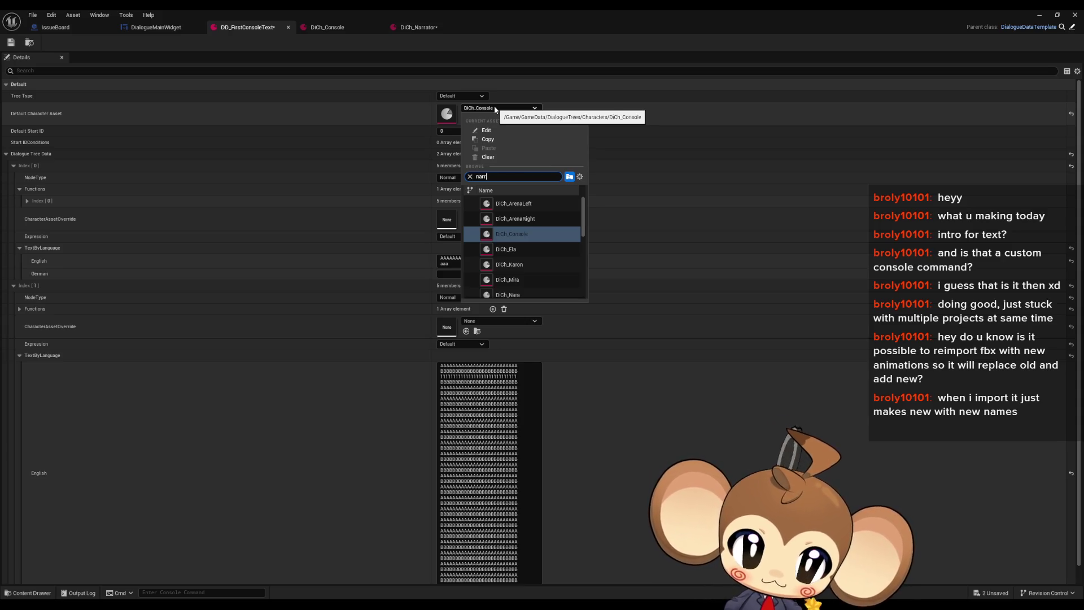
{"action": "left_click", "coordinate": [510, 205]}
{"action": "left_click", "coordinate": [1042, 14]}
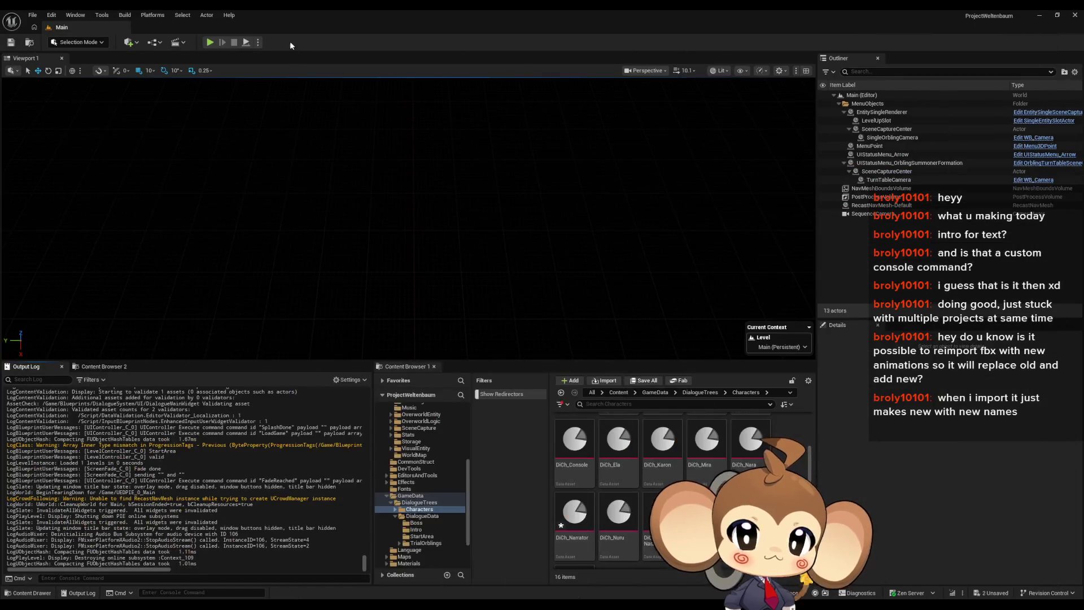
{"action": "left_click", "coordinate": [218, 41]}
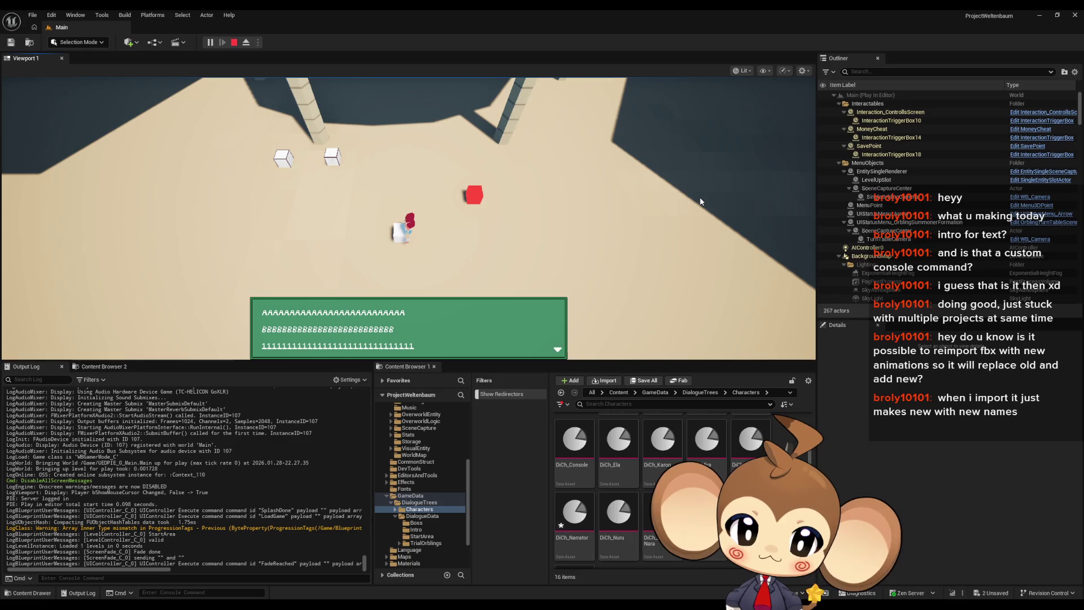
Stop the play session and go back through DD_FirstConsoleText to the DialogueMainWidget editor.
{"action": "left_click", "coordinate": [235, 42]}
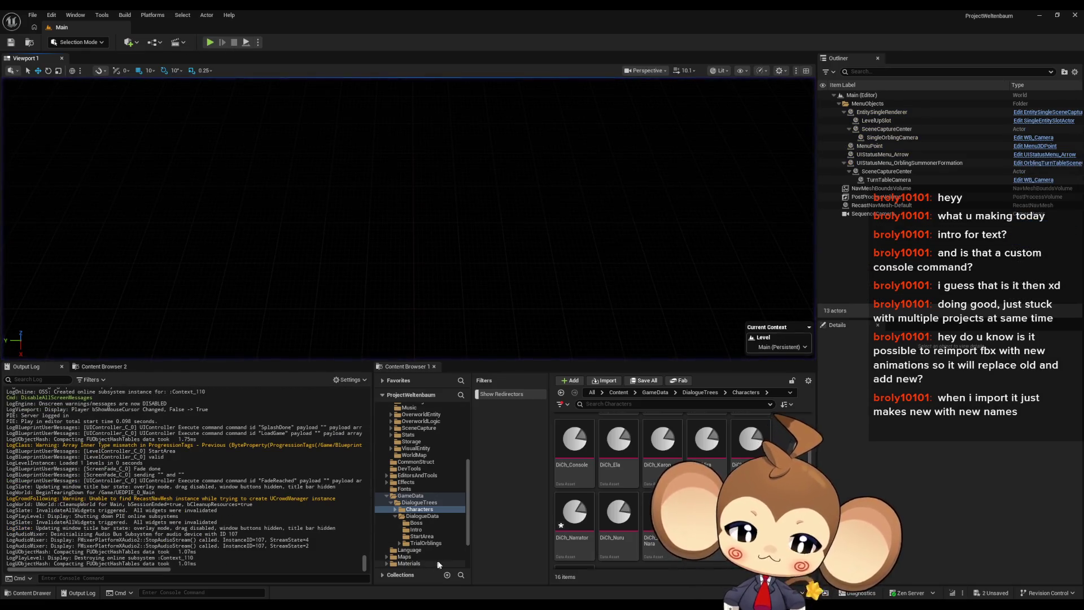
{"action": "mouse_move", "coordinate": [407, 604]}
{"action": "mouse_move", "coordinate": [410, 577]}
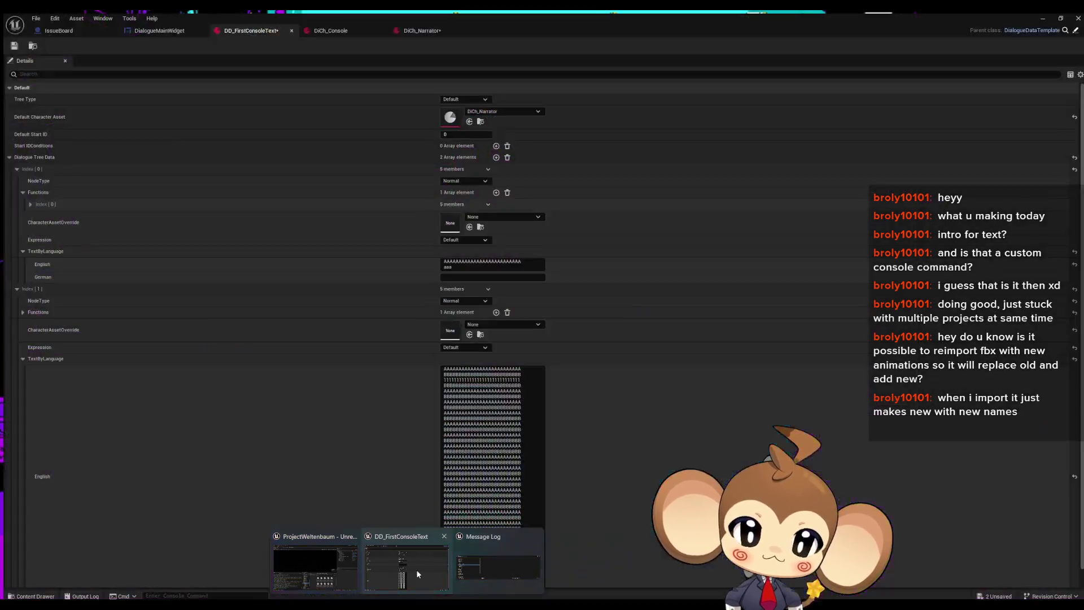
{"action": "left_click", "coordinate": [416, 569]}
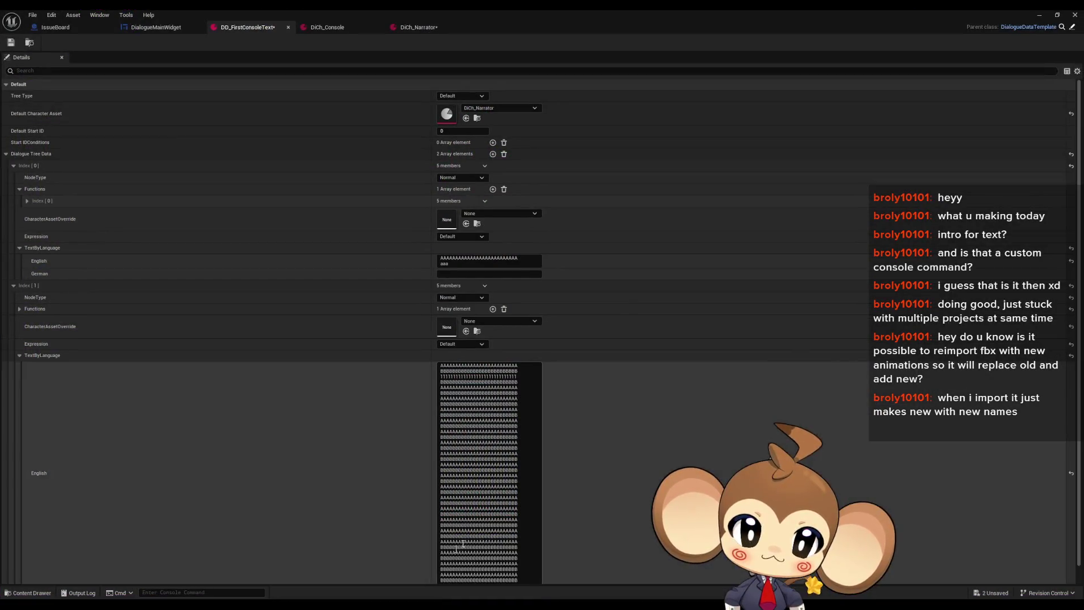
{"action": "left_click", "coordinate": [79, 26]}
{"action": "left_click", "coordinate": [156, 27]}
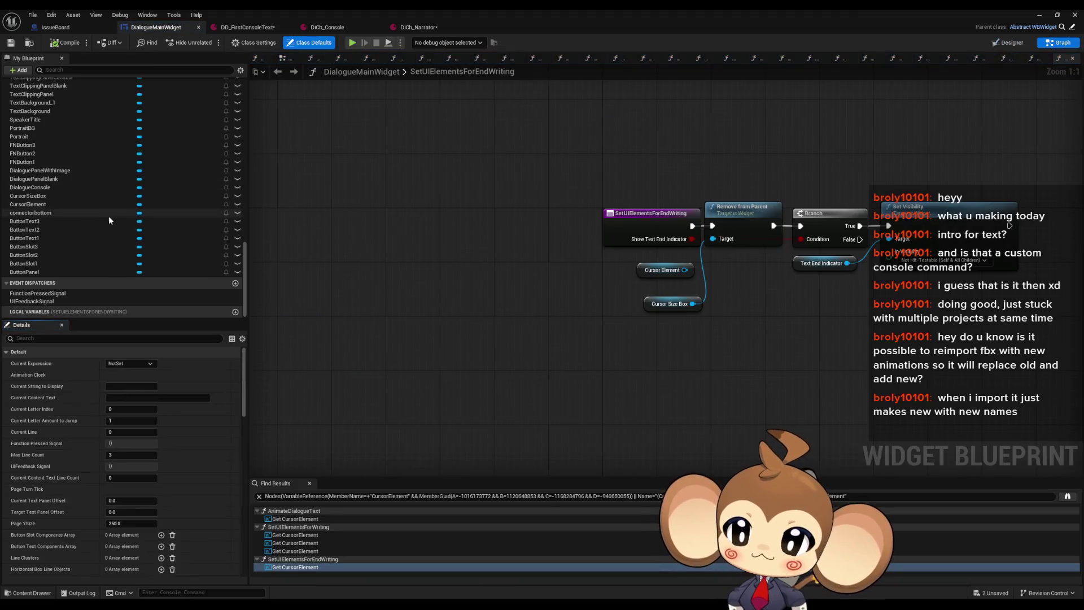
Open SwitchTextPanel from My Blueprint and drop a CursorSizeBox Get node into its graph.
{"action": "scroll", "coordinate": [72, 261], "scroll_direction": "up", "scroll_amount": 10}
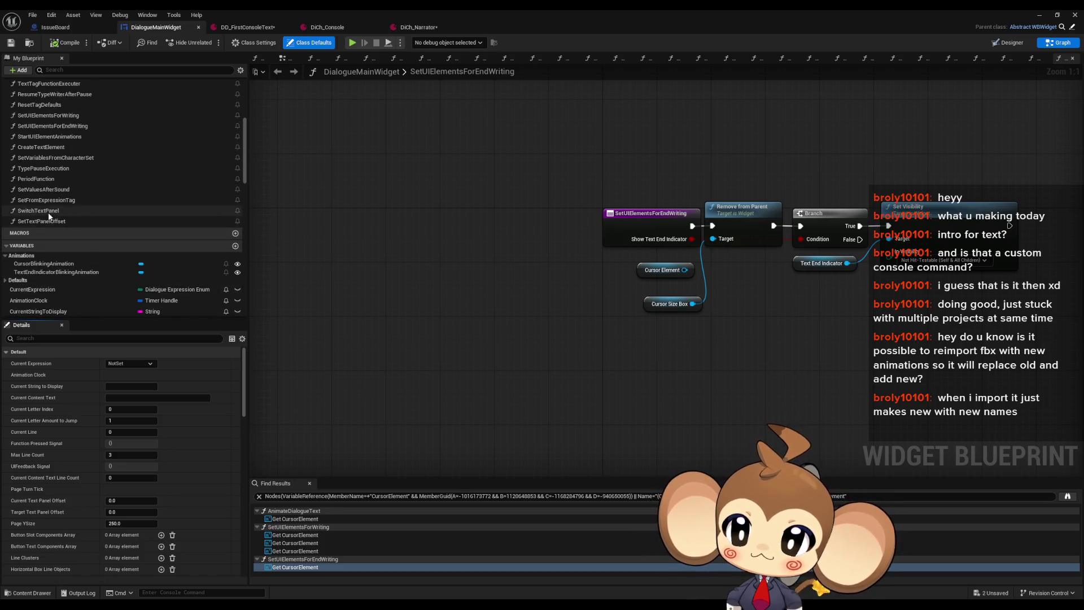
{"action": "double_click", "coordinate": [48, 212]}
{"action": "scroll", "coordinate": [107, 235], "scroll_direction": "down", "scroll_amount": 10}
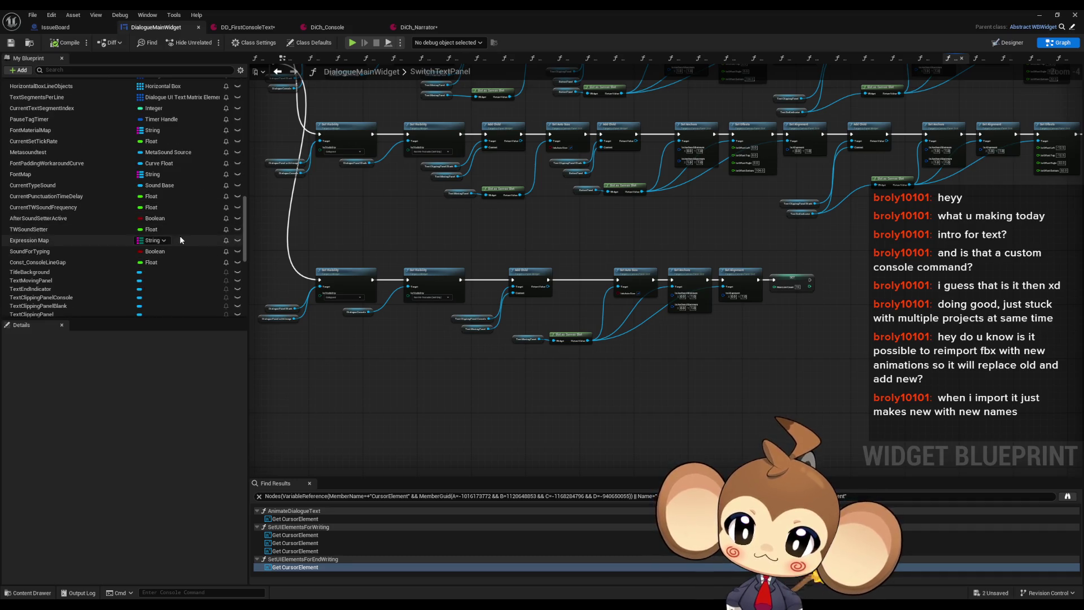
{"action": "scroll", "coordinate": [80, 245], "scroll_direction": "down", "scroll_amount": 5}
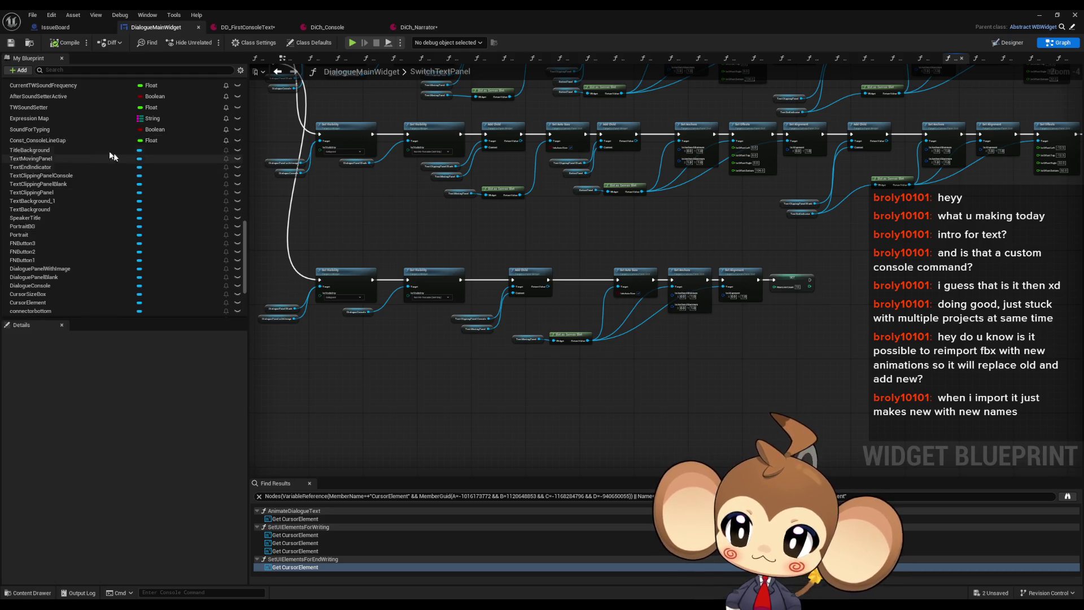
{"action": "scroll", "coordinate": [177, 205], "scroll_direction": "down", "scroll_amount": 3}
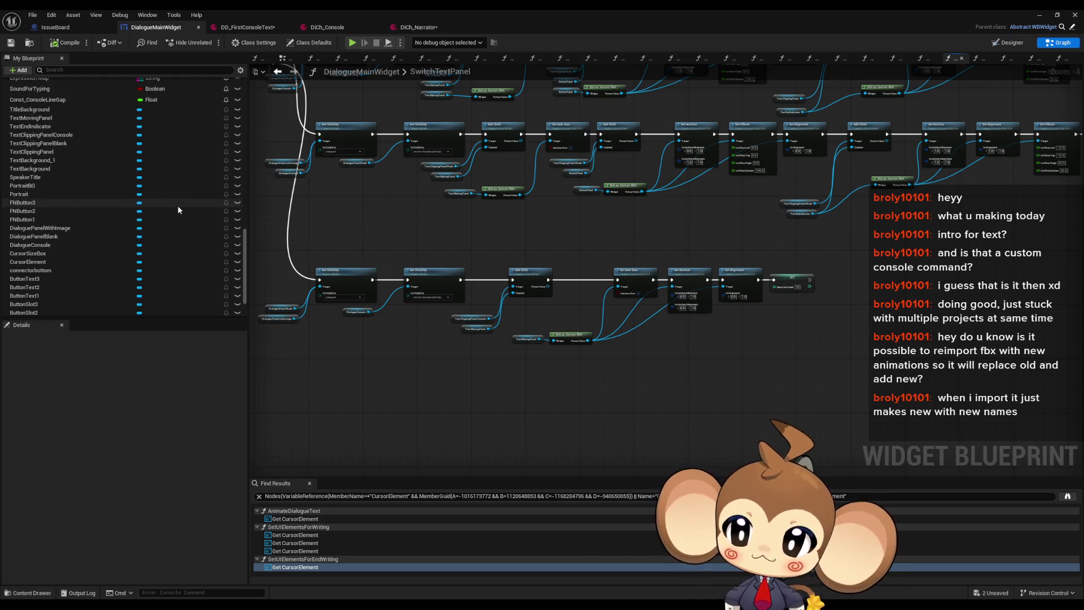
{"action": "mouse_move", "coordinate": [49, 239]}
{"action": "left_mouse_down"}
{"action": "mouse_move", "coordinate": [692, 346]}
{"action": "mouse_move", "coordinate": [562, 326]}
{"action": "mouse_move", "coordinate": [592, 331]}
{"action": "left_mouse_up"}
{"action": "left_click", "coordinate": [715, 355]}
{"action": "scroll", "coordinate": [733, 351], "scroll_direction": "up", "scroll_amount": 4}
Add a Set Min Desired Width node and check CursorSizeBox's layout options in the Designer.
{"action": "type", "text": "d"}
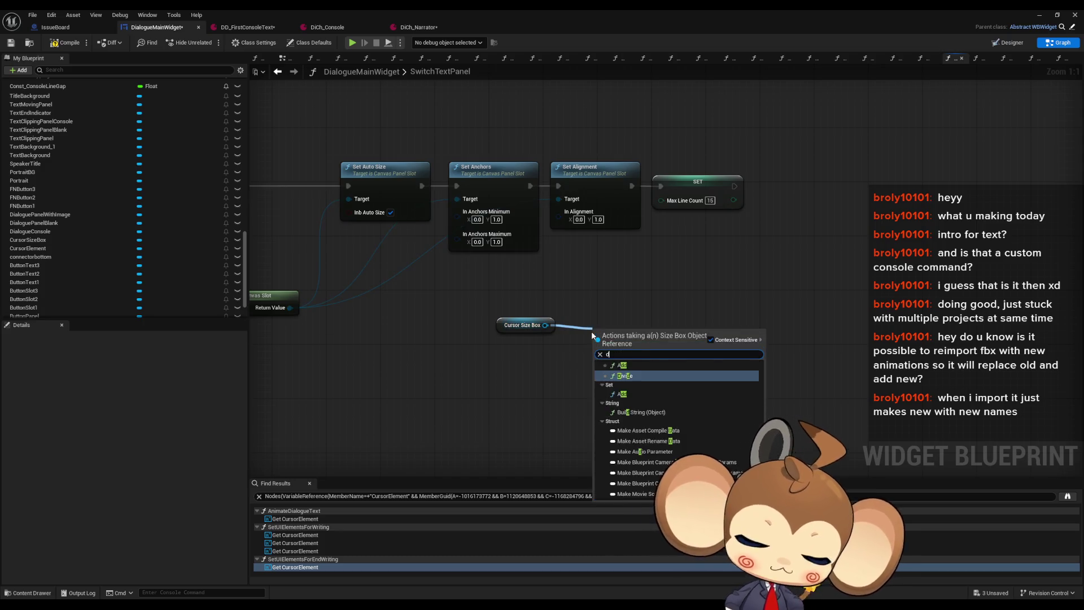
{"action": "type", "text": "esired"}
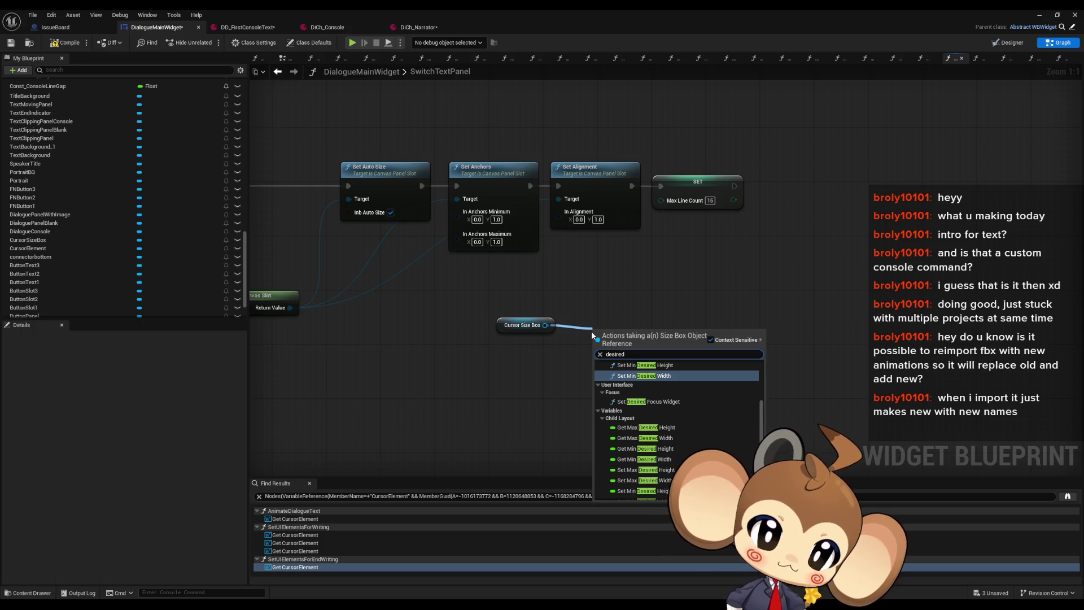
{"action": "type", "text": " max"}
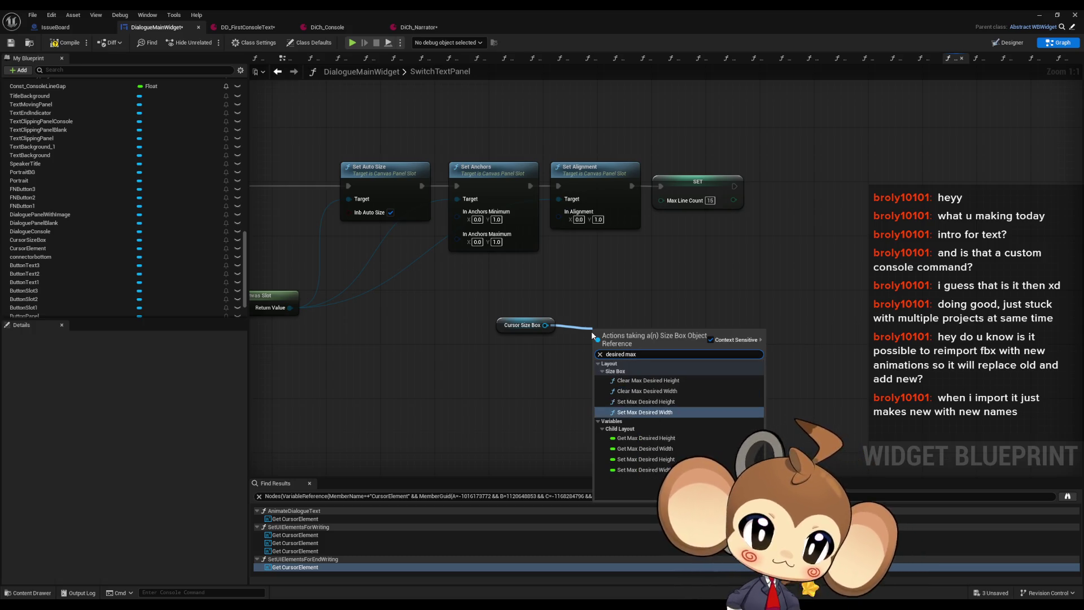
{"action": "key", "text": "BackSpace"}
{"action": "key", "text": "BackSpace"}
{"action": "key", "text": "BackSpace"}
{"action": "type", "text": "min"}
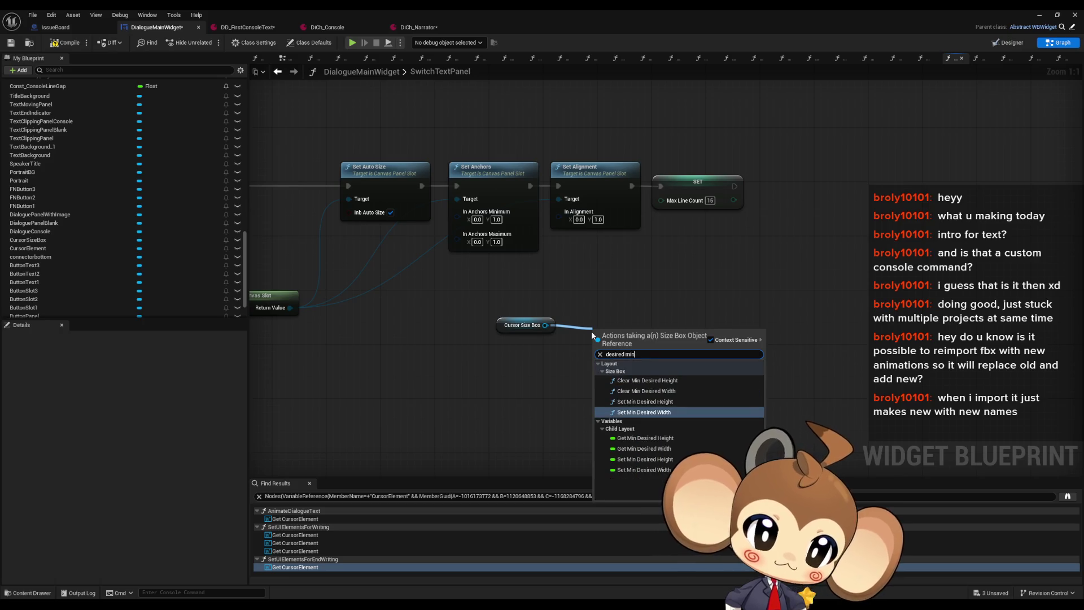
{"action": "key", "text": "Return"}
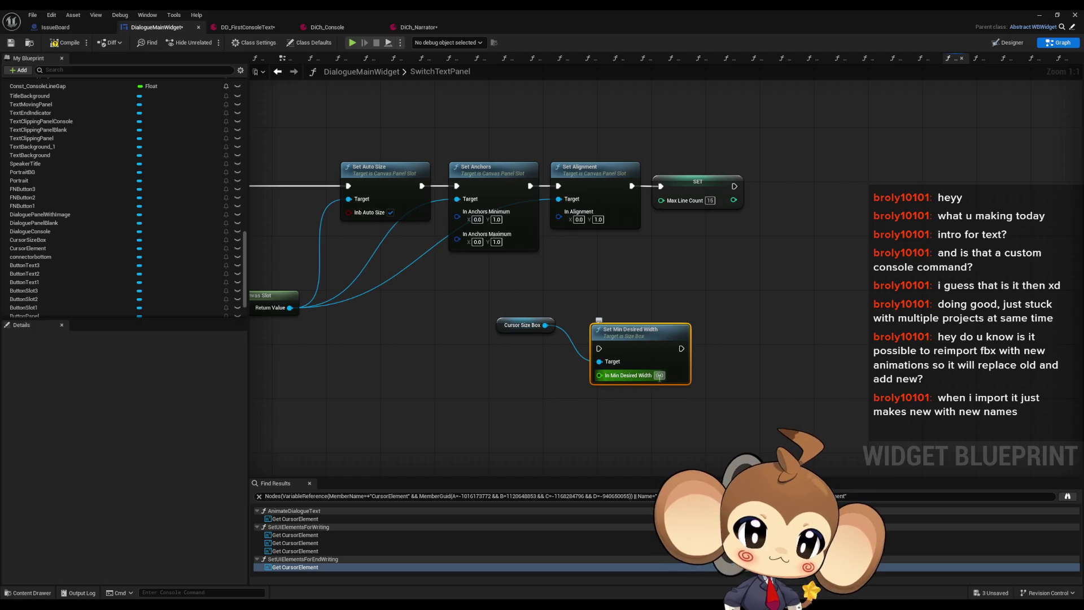
{"action": "left_click", "coordinate": [1006, 43]}
{"action": "scroll", "coordinate": [84, 480], "scroll_direction": "down", "scroll_amount": 5}
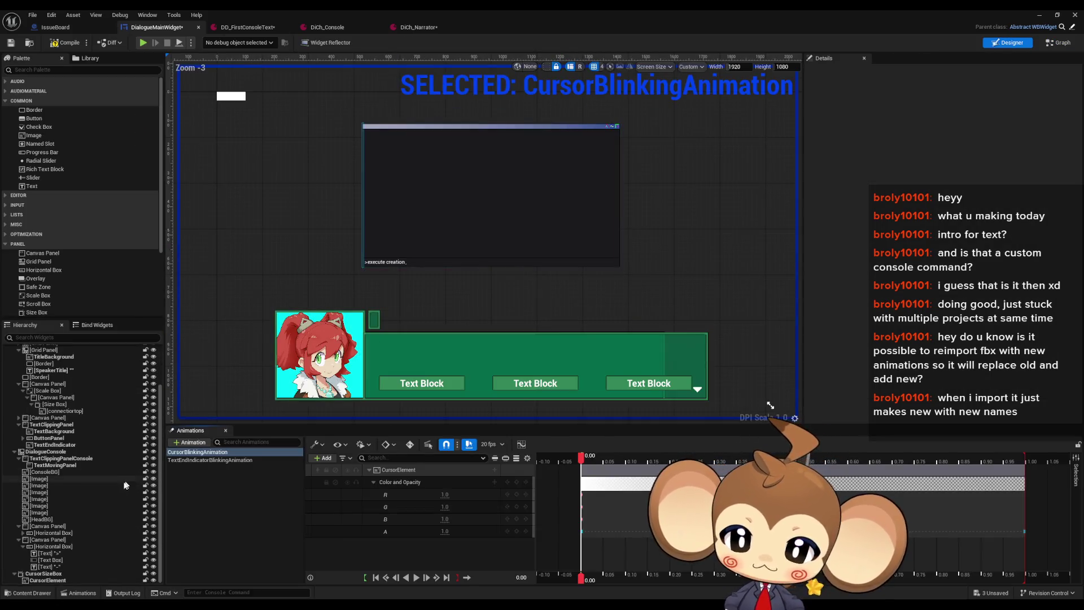
{"action": "left_click", "coordinate": [58, 574]}
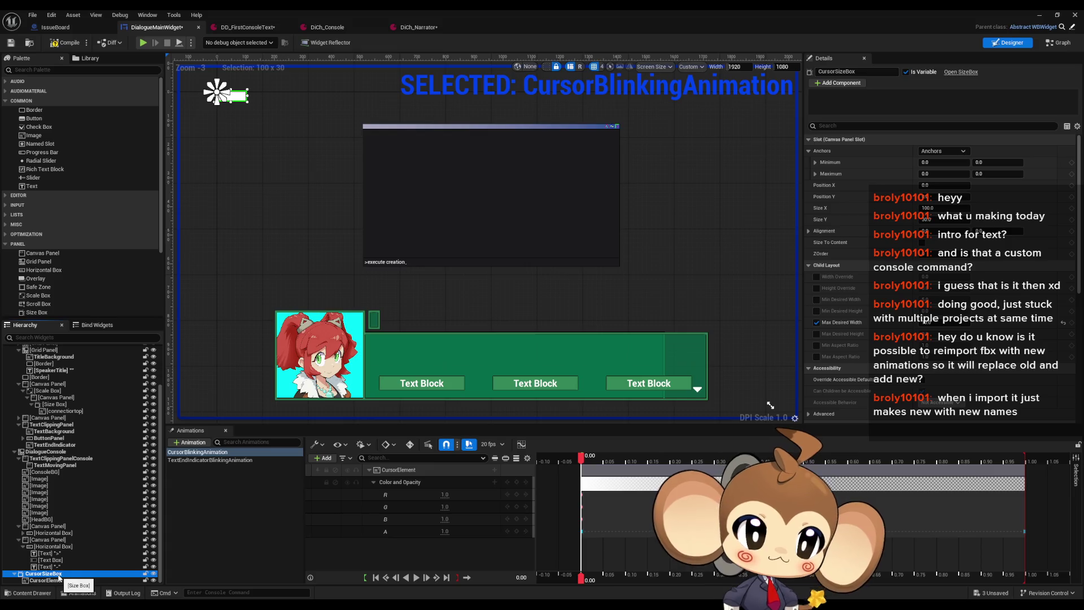
{"action": "left_click", "coordinate": [1057, 43]}
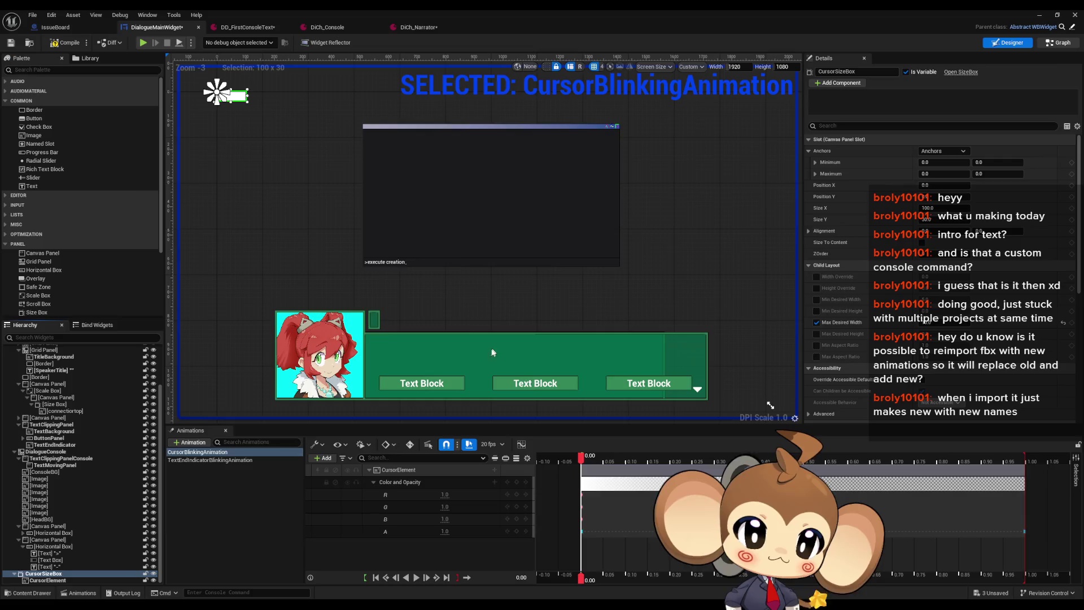
Replace the min-width node with a Cursor Size Box Set Max Desired Width node set to 10.
{"action": "left_click_drag", "start_coordinate": [545, 325], "coordinate": [548, 387]}
{"action": "type", "text": "max wid"}
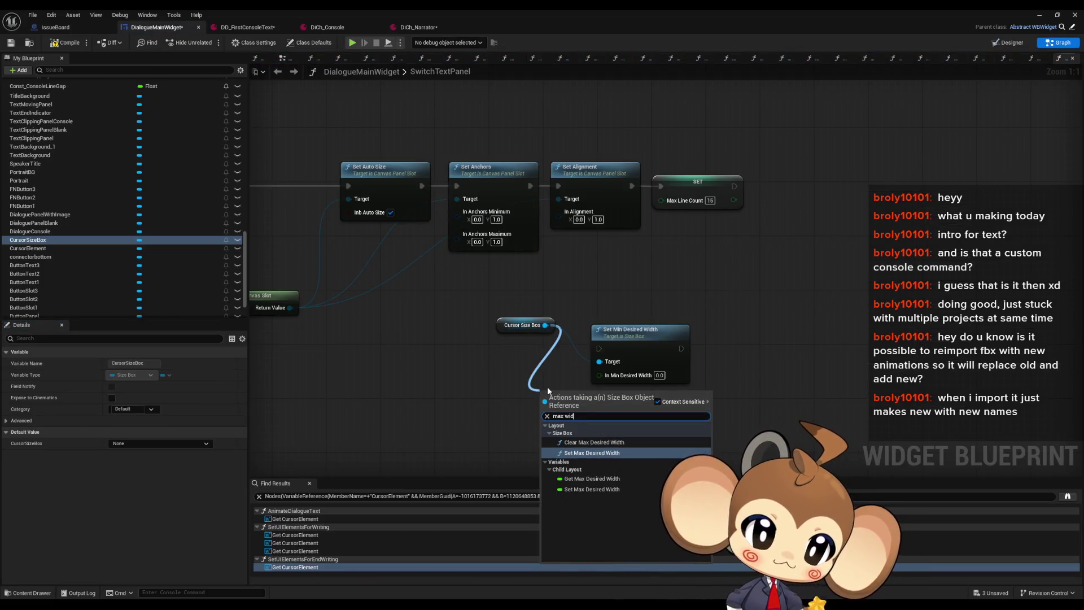
{"action": "key", "text": "Return"}
{"action": "left_click", "coordinate": [659, 328]}
{"action": "key", "text": "Delete"}
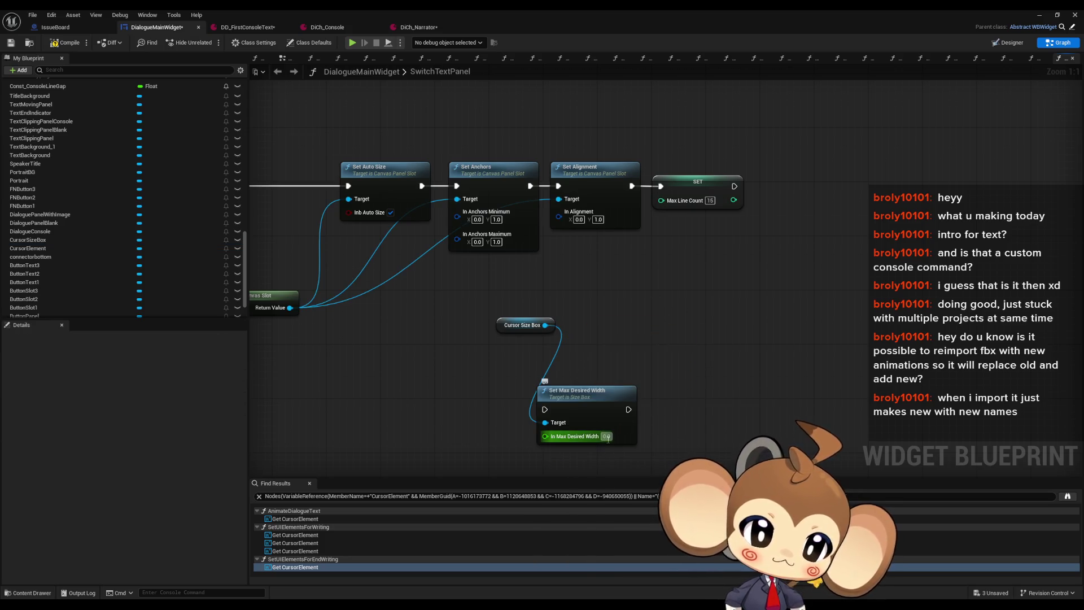
{"action": "type", "text": "10"}
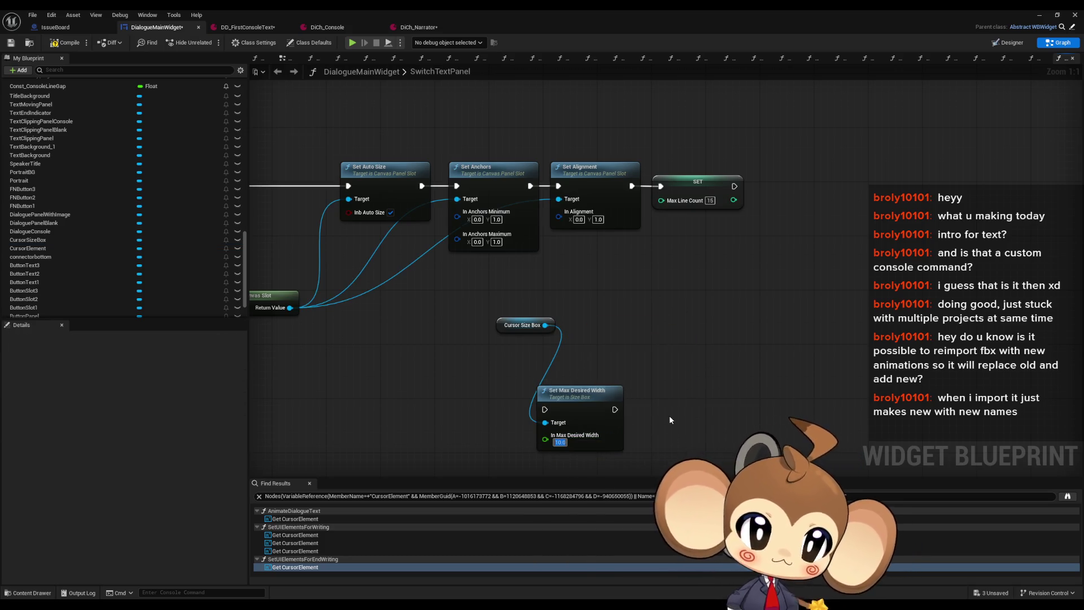
Chain Set Max Desired Width between Set Alignment and SET Max Line Count, then inspect CursorElement.
{"action": "mouse_move", "coordinate": [588, 412]}
{"action": "left_mouse_down"}
{"action": "mouse_move", "coordinate": [669, 308]}
{"action": "mouse_move", "coordinate": [655, 288]}
{"action": "mouse_move", "coordinate": [734, 288]}
{"action": "mouse_move", "coordinate": [649, 189]}
{"action": "mouse_move", "coordinate": [632, 186]}
{"action": "left_mouse_up"}
{"action": "left_click_drag", "start_coordinate": [698, 181], "coordinate": [744, 283]}
{"action": "left_click", "coordinate": [655, 273], "text": "ctrl"}
{"action": "mouse_move", "coordinate": [656, 273]}
{"action": "left_mouse_down"}
{"action": "mouse_move", "coordinate": [717, 183]}
{"action": "mouse_move", "coordinate": [703, 172]}
{"action": "left_mouse_up"}
{"action": "mouse_move", "coordinate": [525, 328]}
{"action": "left_mouse_down"}
{"action": "mouse_move", "coordinate": [577, 313]}
{"action": "mouse_move", "coordinate": [607, 247]}
{"action": "left_mouse_up"}
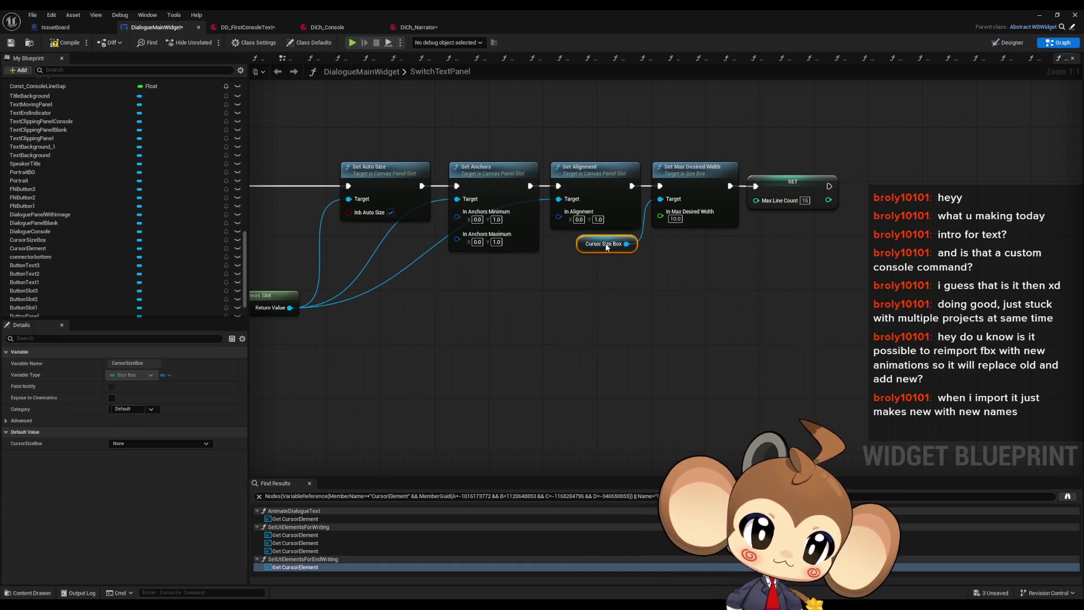
{"action": "left_click_drag", "start_coordinate": [688, 121], "coordinate": [721, 277]}
{"action": "scroll", "coordinate": [714, 281], "scroll_direction": "down", "scroll_amount": 6}
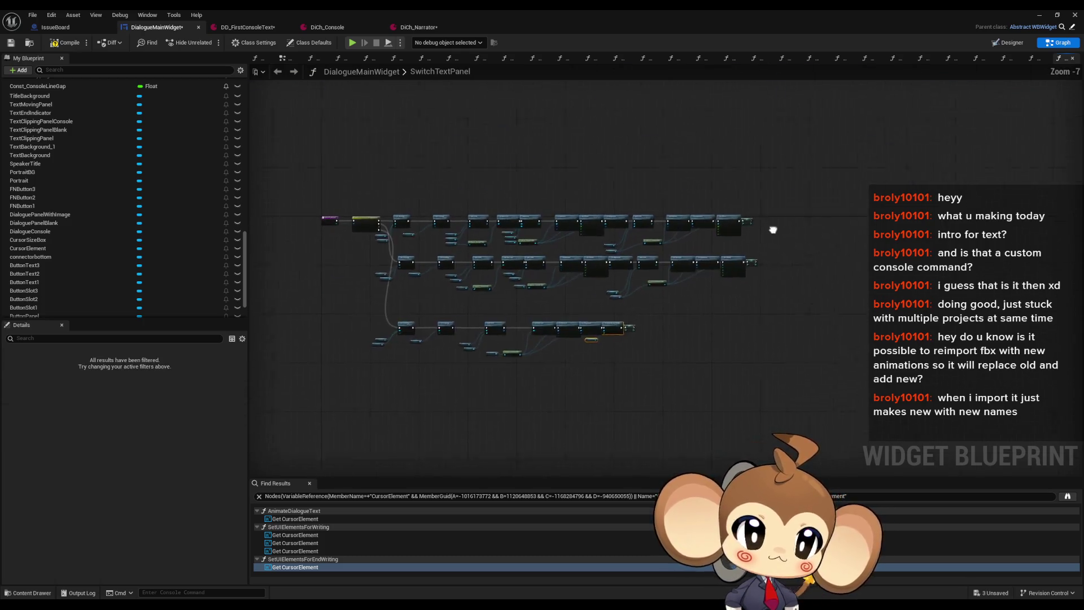
{"action": "scroll", "coordinate": [618, 322], "scroll_direction": "up", "scroll_amount": 5}
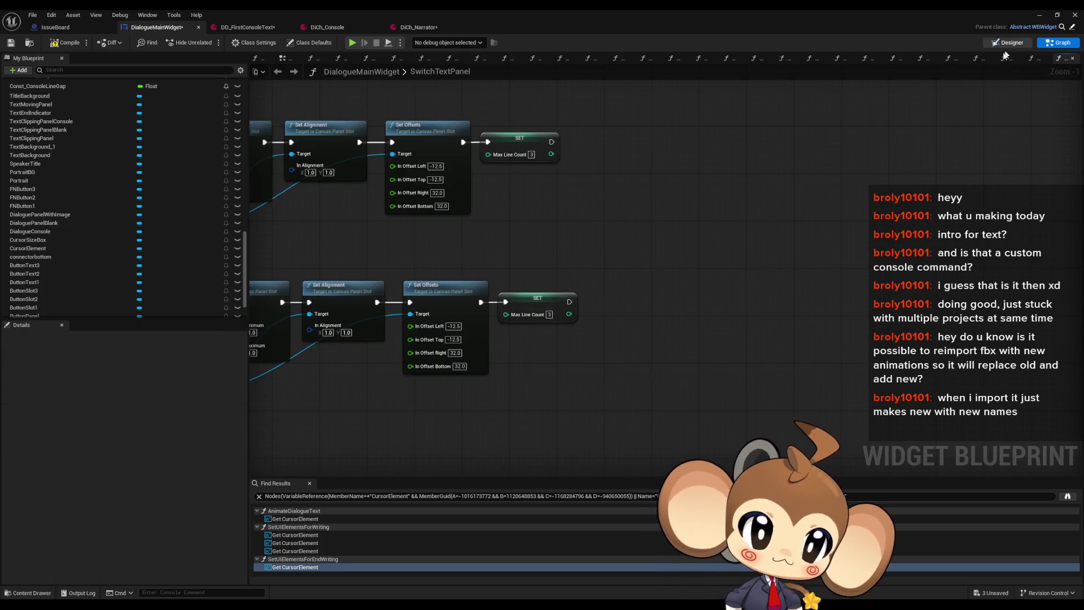
{"action": "left_click", "coordinate": [1009, 44]}
{"action": "left_click", "coordinate": [42, 582]}
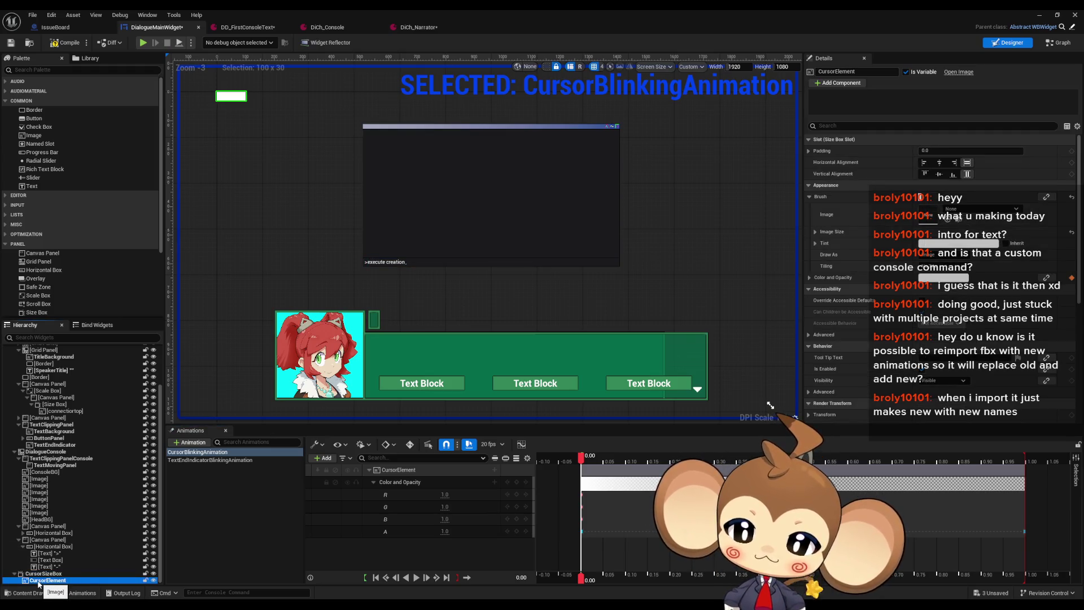
Inspect CursorSizeBox, CursorElement and TextBackground in the Designer layout.
{"action": "scroll", "coordinate": [317, 259], "scroll_direction": "up", "scroll_amount": 9}
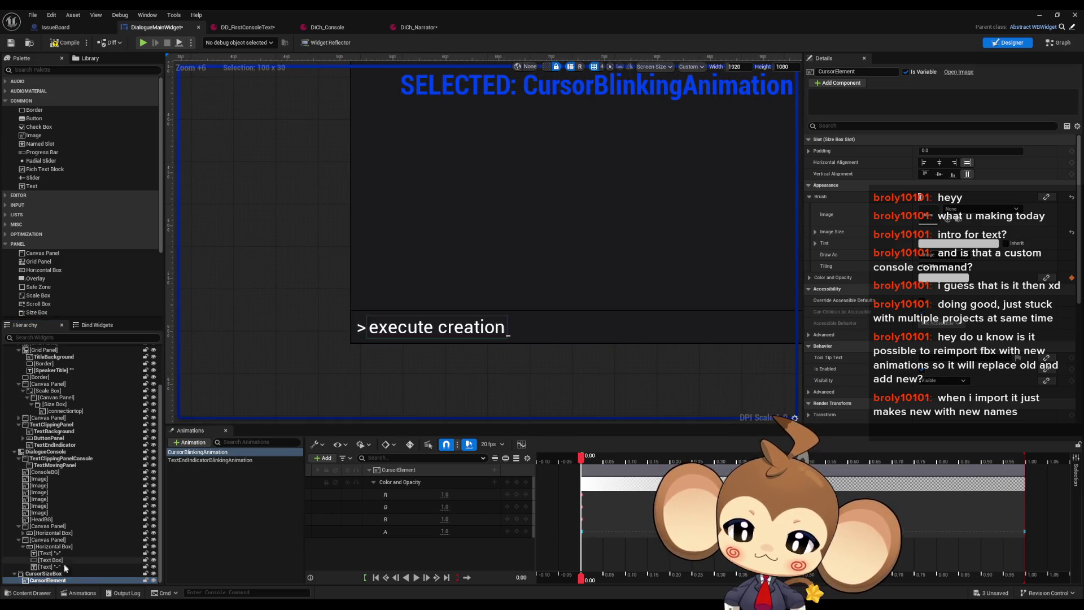
{"action": "scroll", "coordinate": [349, 344], "scroll_direction": "down", "scroll_amount": 4}
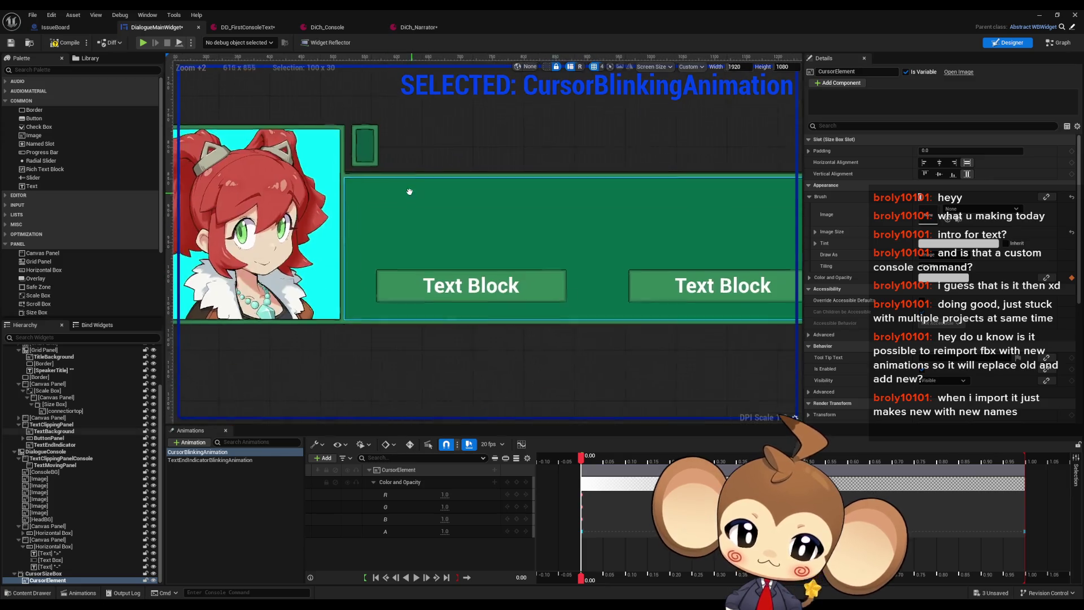
{"action": "left_click_drag", "start_coordinate": [475, 284], "coordinate": [486, 301]}
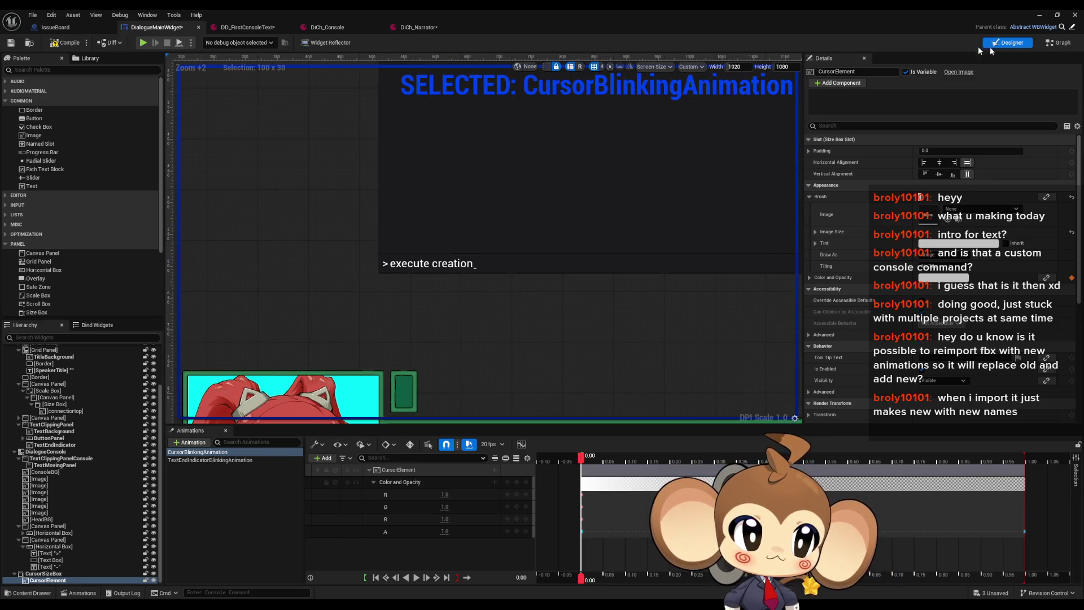
{"action": "left_click", "coordinate": [43, 575]}
{"action": "left_click", "coordinate": [43, 580]}
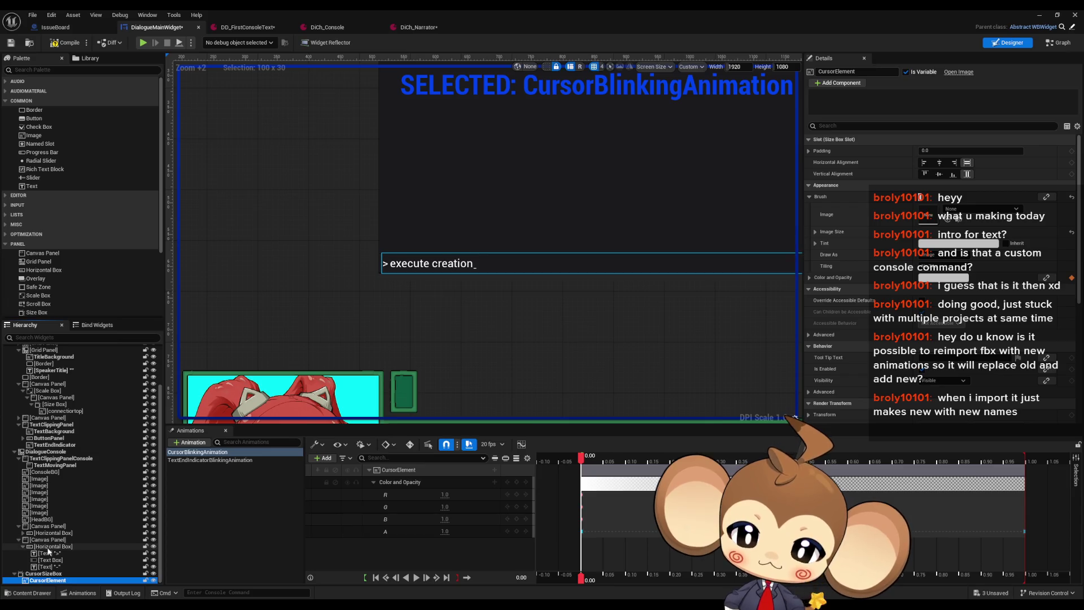
{"action": "mouse_move", "coordinate": [449, 379]}
{"action": "left_mouse_down"}
{"action": "mouse_move", "coordinate": [429, 337]}
{"action": "mouse_move", "coordinate": [424, 165]}
{"action": "left_mouse_up"}
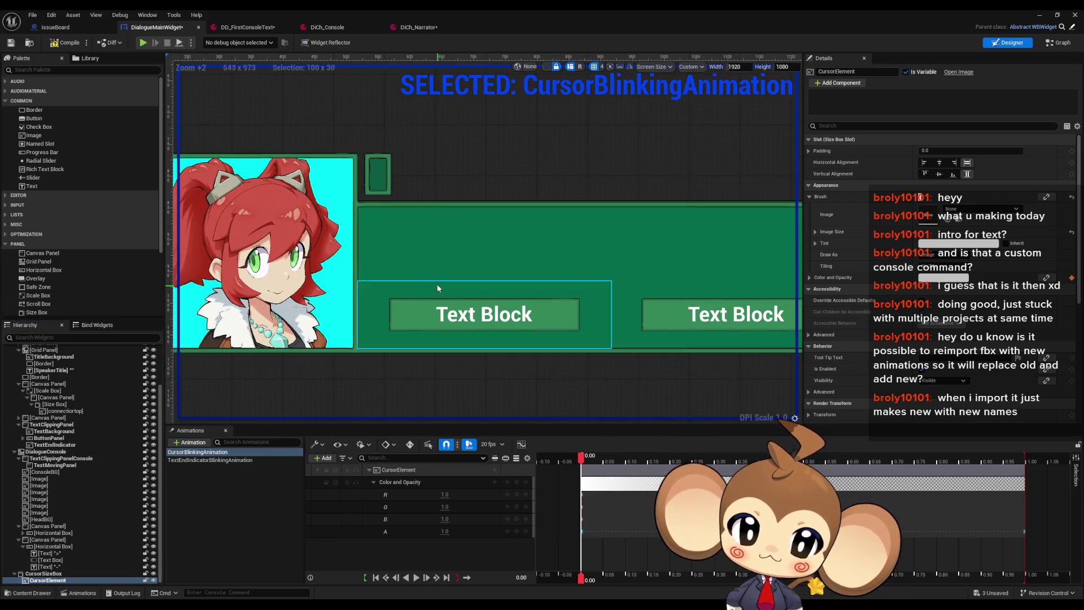
{"action": "left_click", "coordinate": [432, 251]}
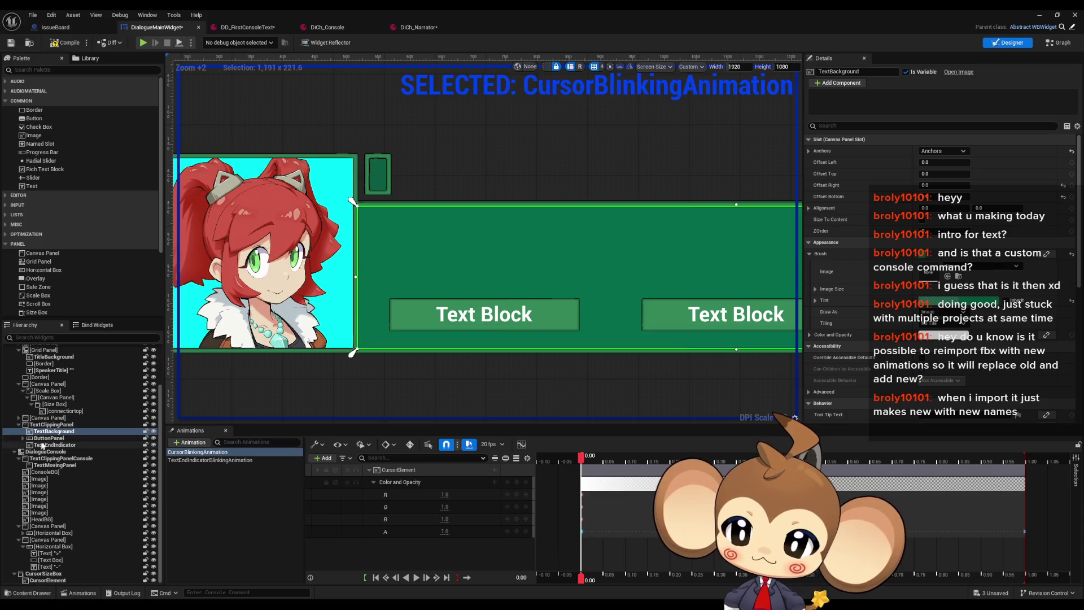
{"action": "scroll", "coordinate": [56, 438], "scroll_direction": "up", "scroll_amount": 3}
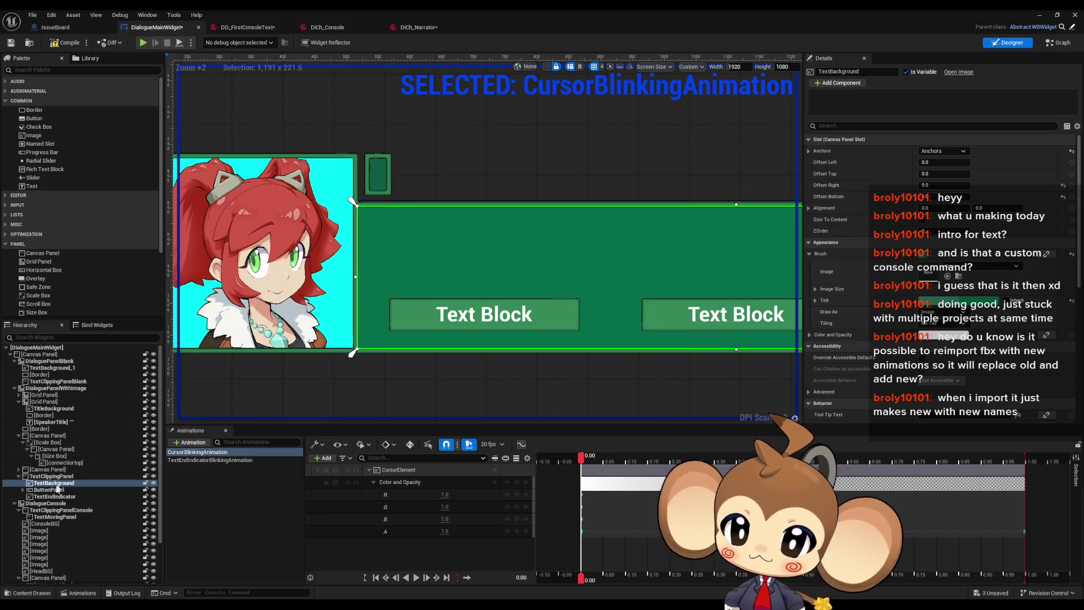
{"action": "scroll", "coordinate": [58, 505], "scroll_direction": "down", "scroll_amount": 4}
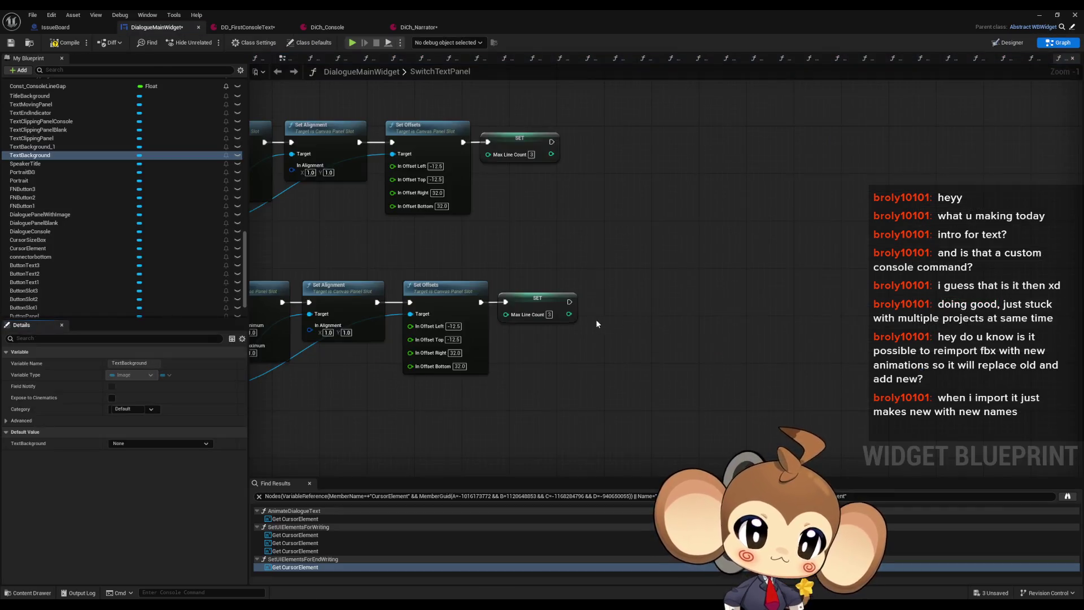
Set the pasted max-width nodes to 20, wire them from Set Offsets into SET, and start Play.
{"action": "left_click_drag", "start_coordinate": [670, 337], "coordinate": [637, 289]}
{"action": "type", "text": "20"}
{"action": "key", "text": "Return"}
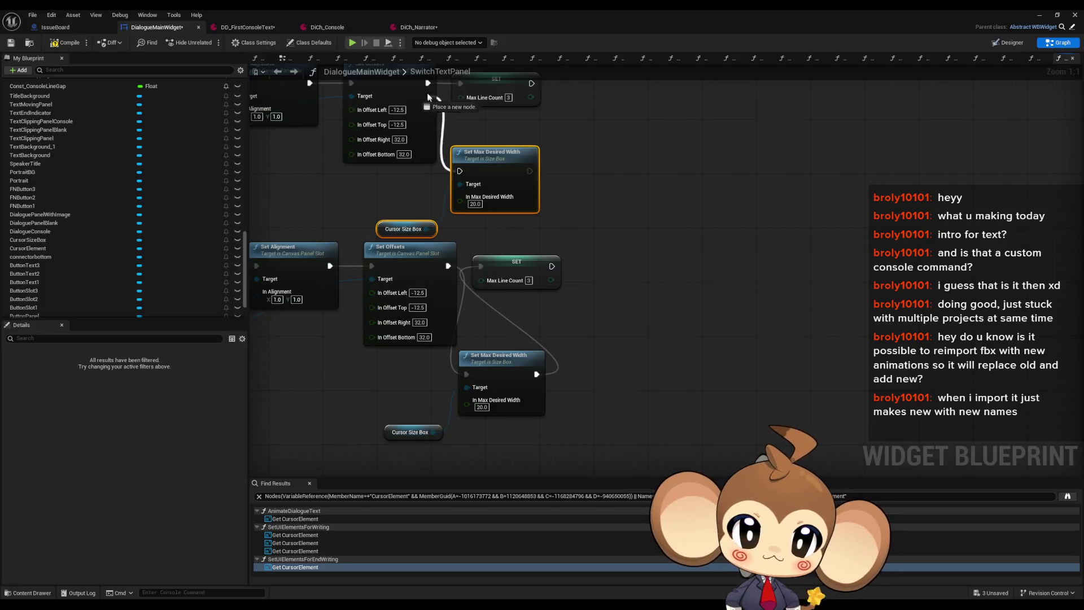
{"action": "left_click_drag", "start_coordinate": [429, 126], "coordinate": [462, 213]}
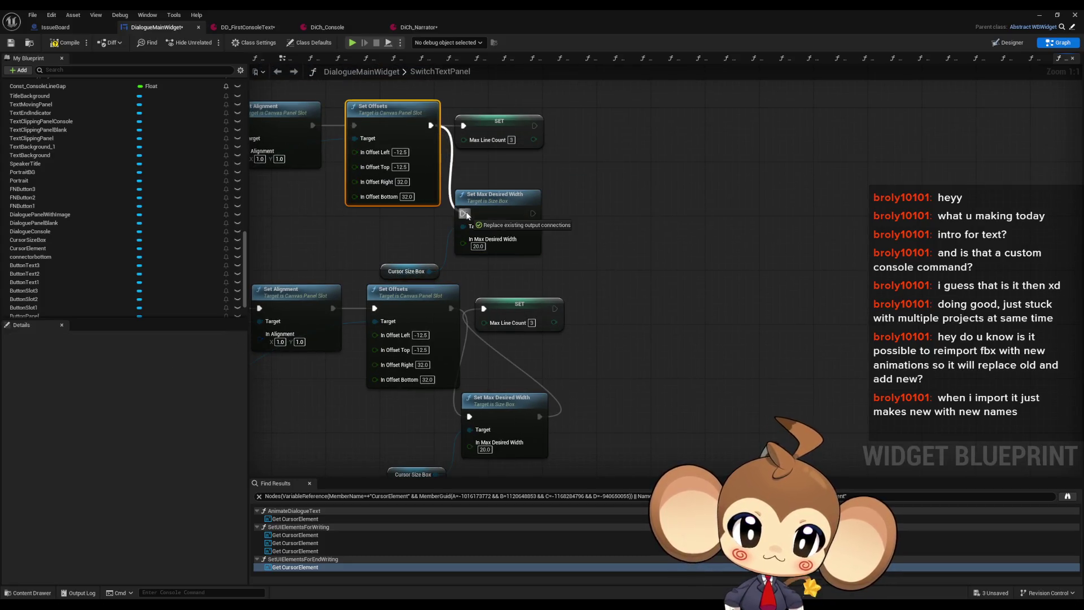
{"action": "left_click_drag", "start_coordinate": [533, 214], "coordinate": [463, 126]}
{"action": "left_click", "coordinate": [706, 152]}
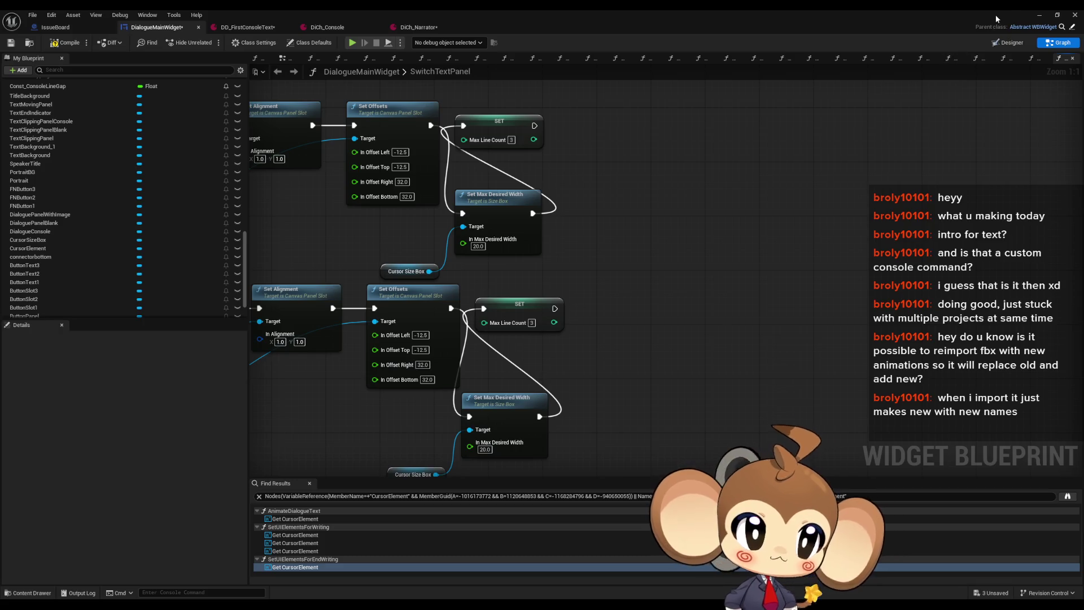
{"action": "left_click", "coordinate": [1042, 14]}
{"action": "left_click", "coordinate": [213, 41]}
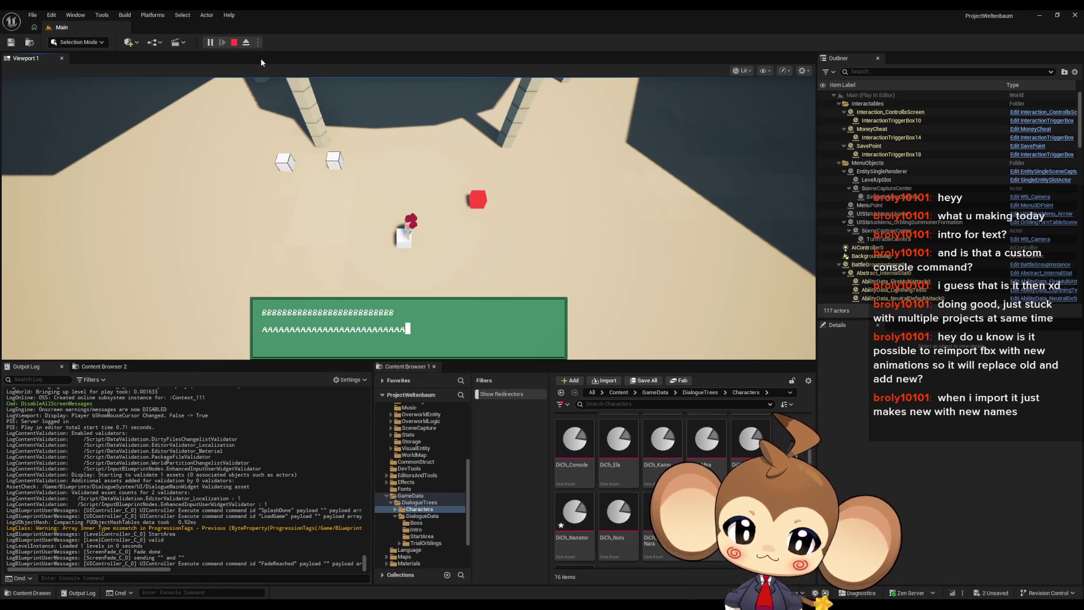
Stop the play session with Esc and return to the asset editor window.
{"action": "key", "text": "Escape"}
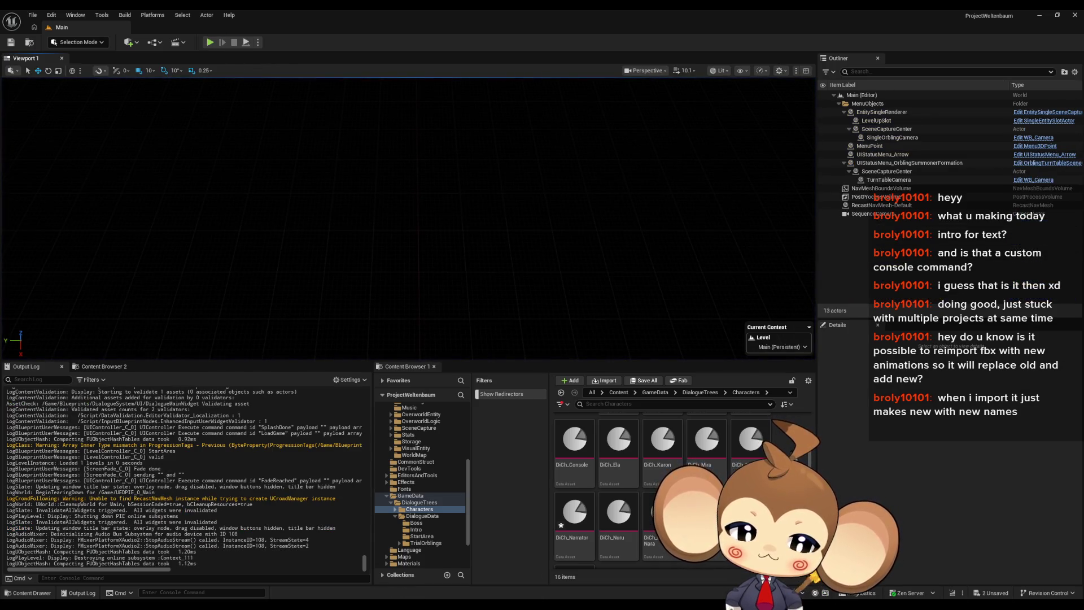
{"action": "key", "text": "alt+Tab"}
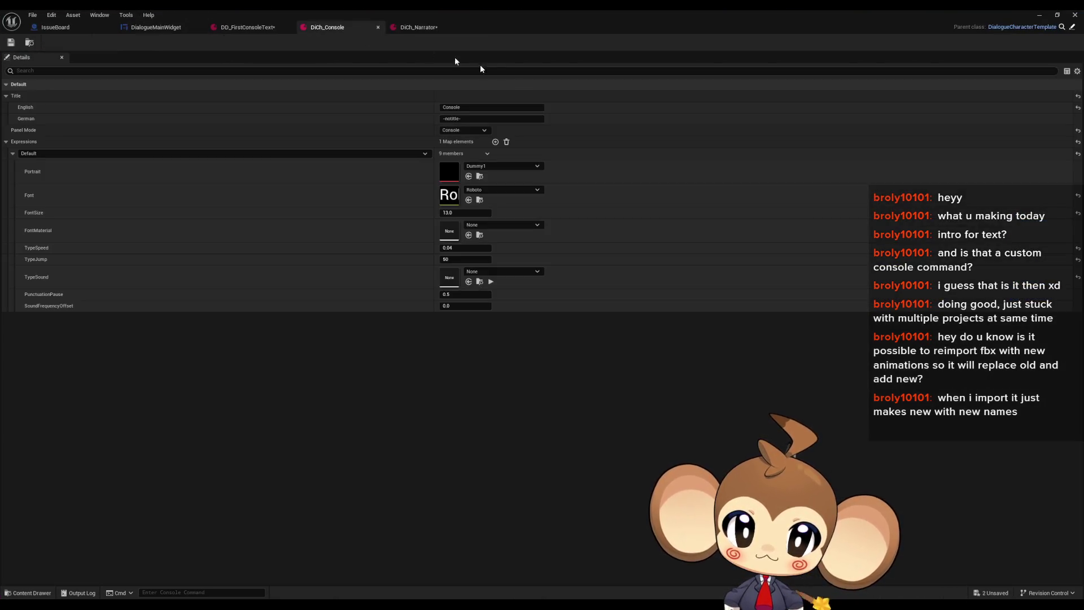
Set DD_FirstConsoleText's Default Character Asset to DiCh_Console and start a new play test.
{"action": "left_click", "coordinate": [491, 107]}
{"action": "key", "text": "ctrl+Tab"}
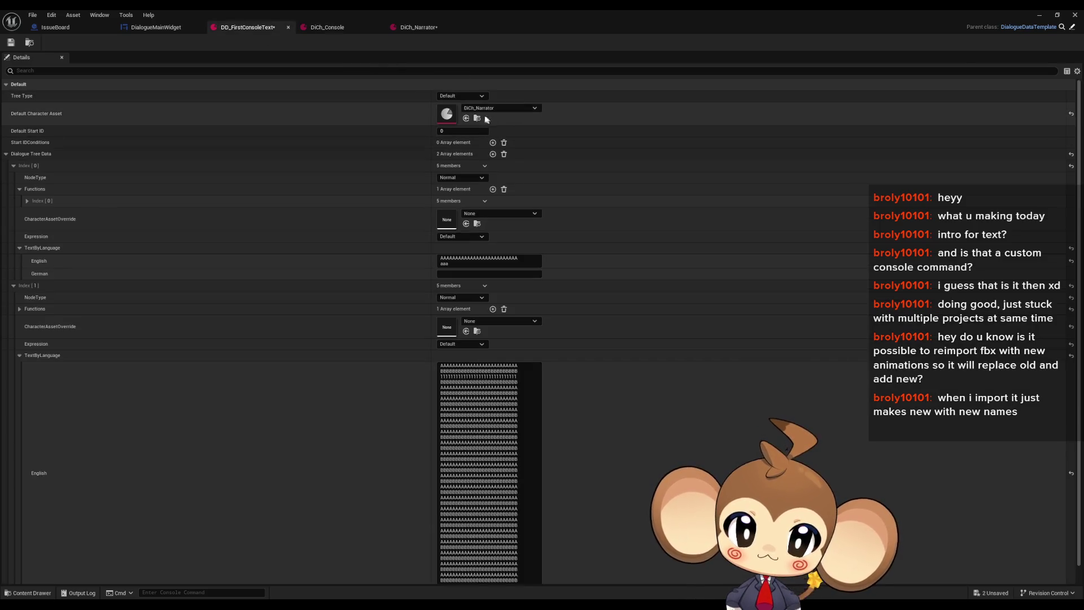
{"action": "left_click", "coordinate": [492, 109]}
{"action": "type", "text": "cons"}
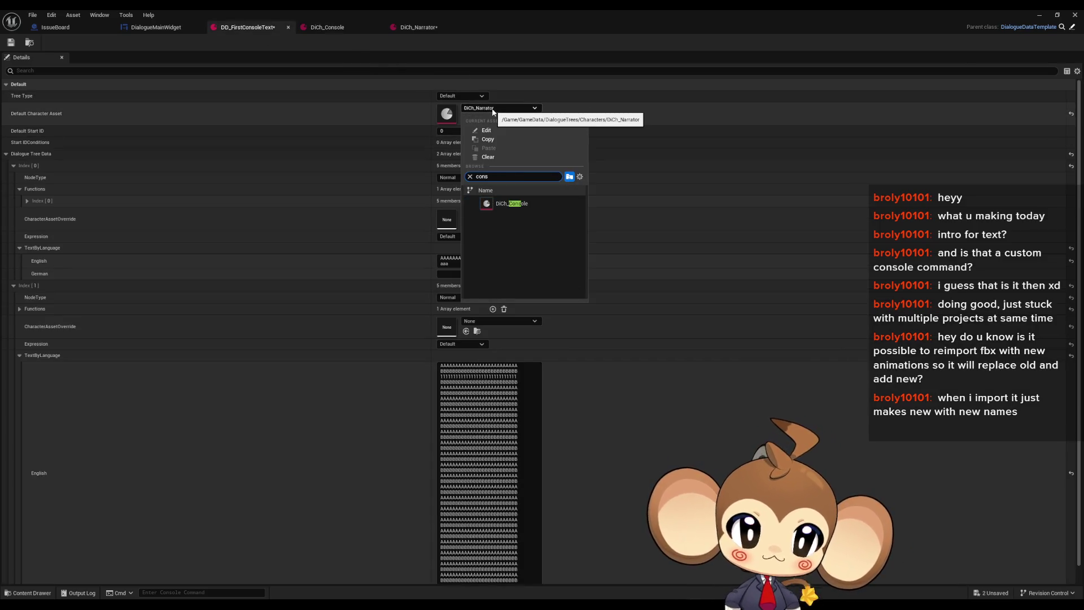
{"action": "left_click", "coordinate": [530, 199]}
{"action": "scroll", "coordinate": [512, 443], "scroll_direction": "down", "scroll_amount": 1}
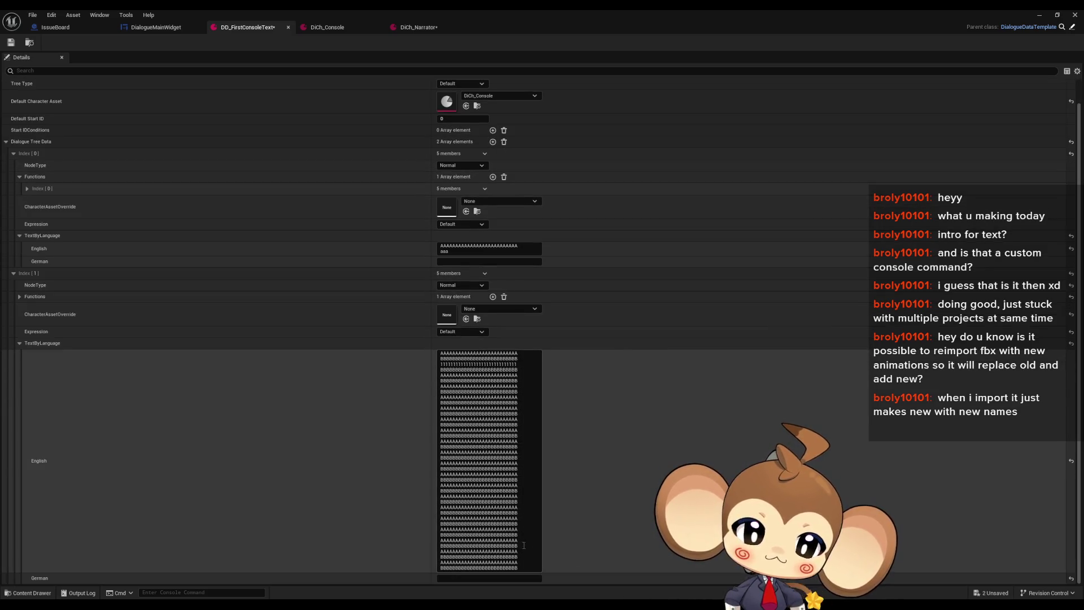
{"action": "left_click", "coordinate": [518, 564]}
{"action": "type", "text": "EEEEEEEEEEEEEEEEEEEE"}
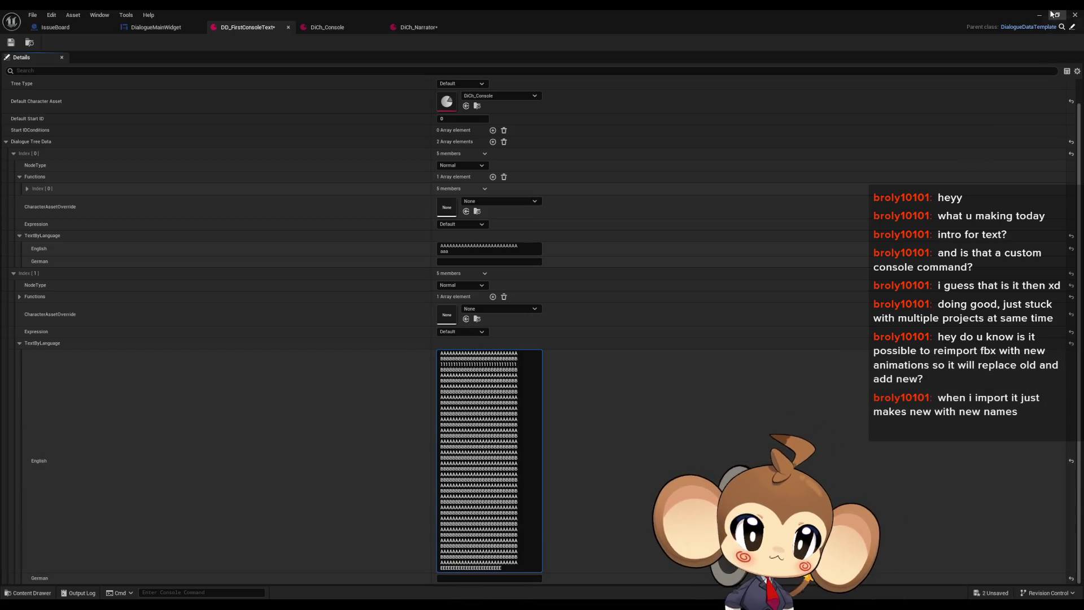
{"action": "left_click", "coordinate": [1039, 14]}
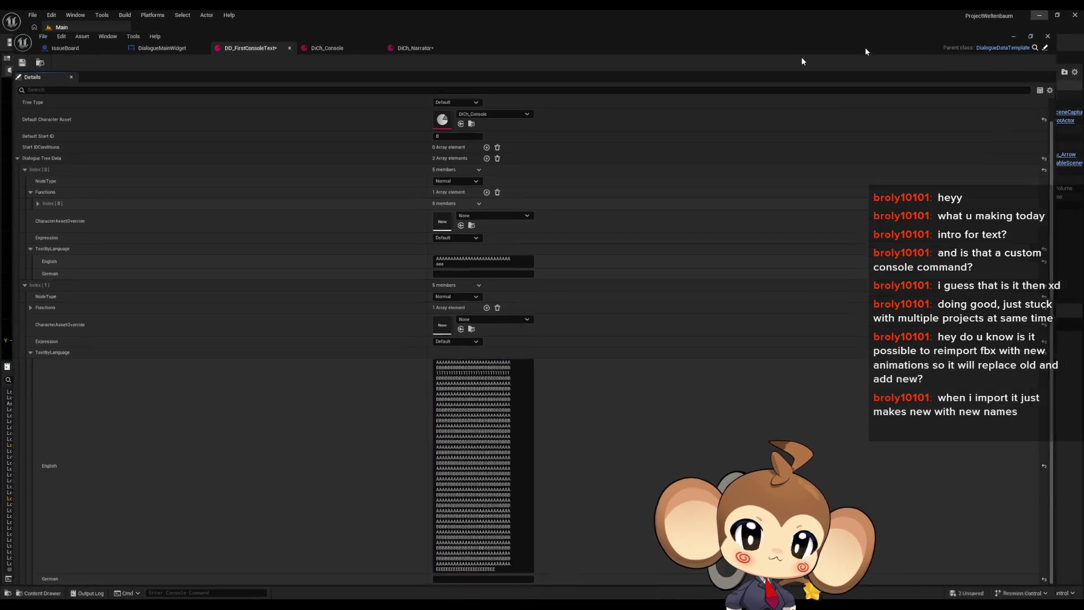
{"action": "left_click", "coordinate": [212, 46]}
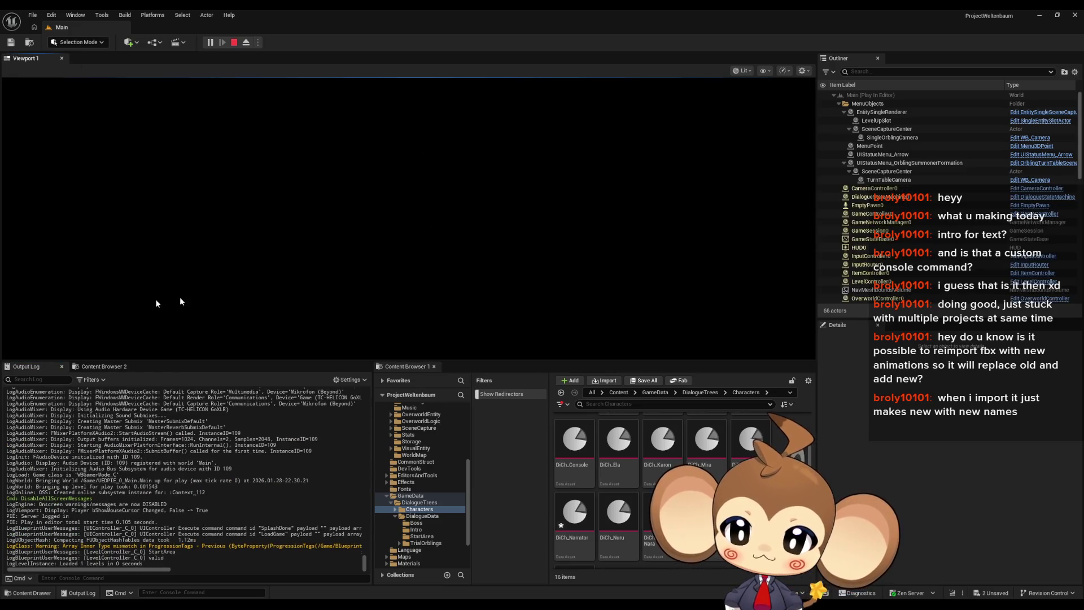
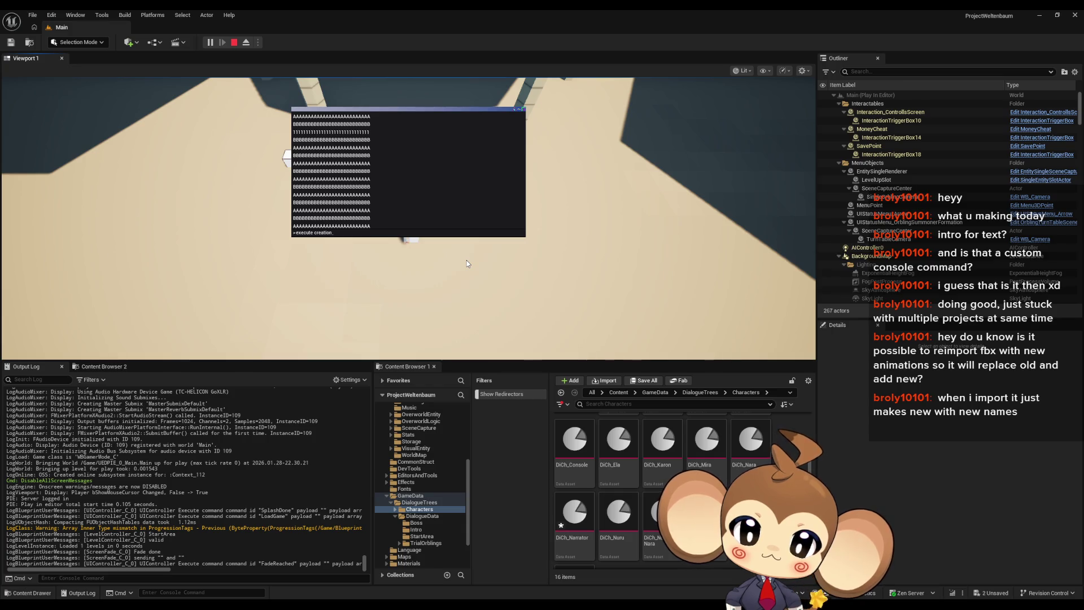
Stop the play session and bring DialogueMainWidget's SwitchTextPanel graph back into view.
{"action": "left_click", "coordinate": [232, 43]}
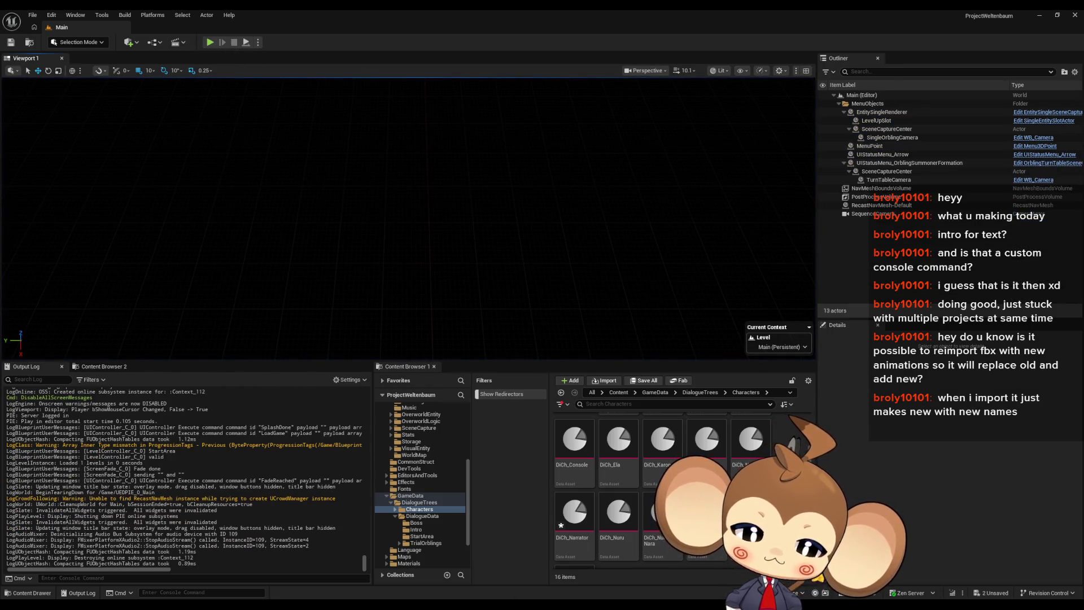
{"action": "mouse_move", "coordinate": [407, 604]}
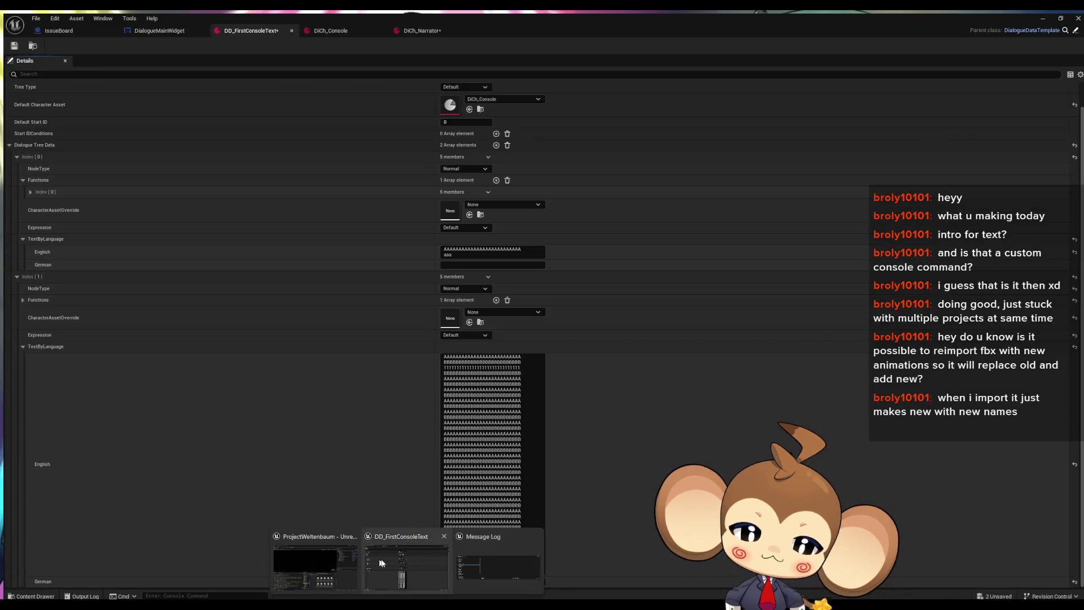
{"action": "left_click", "coordinate": [379, 563]}
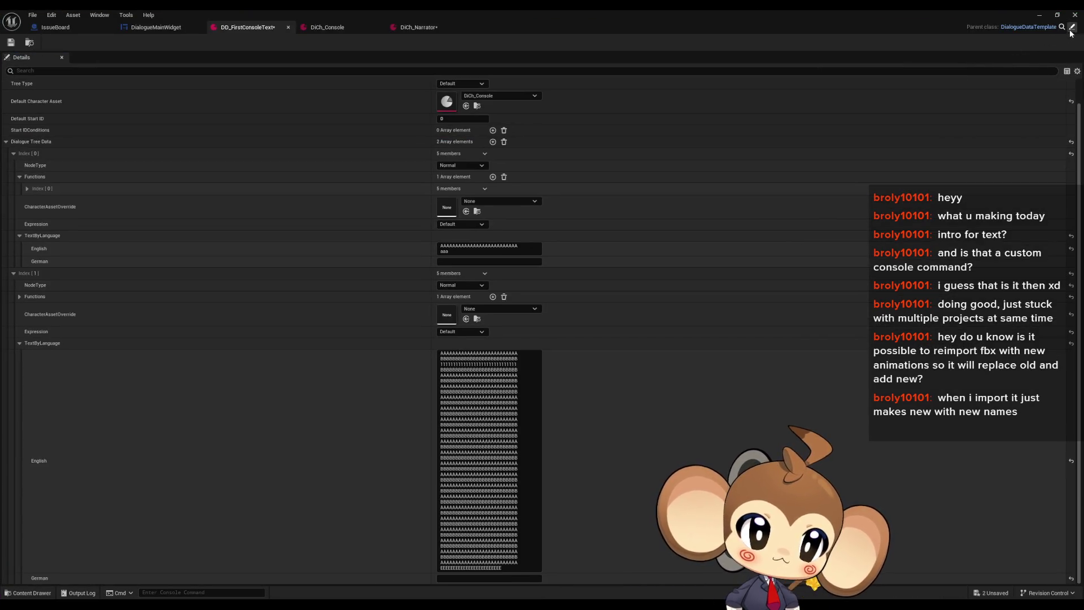
{"action": "left_click", "coordinate": [123, 28]}
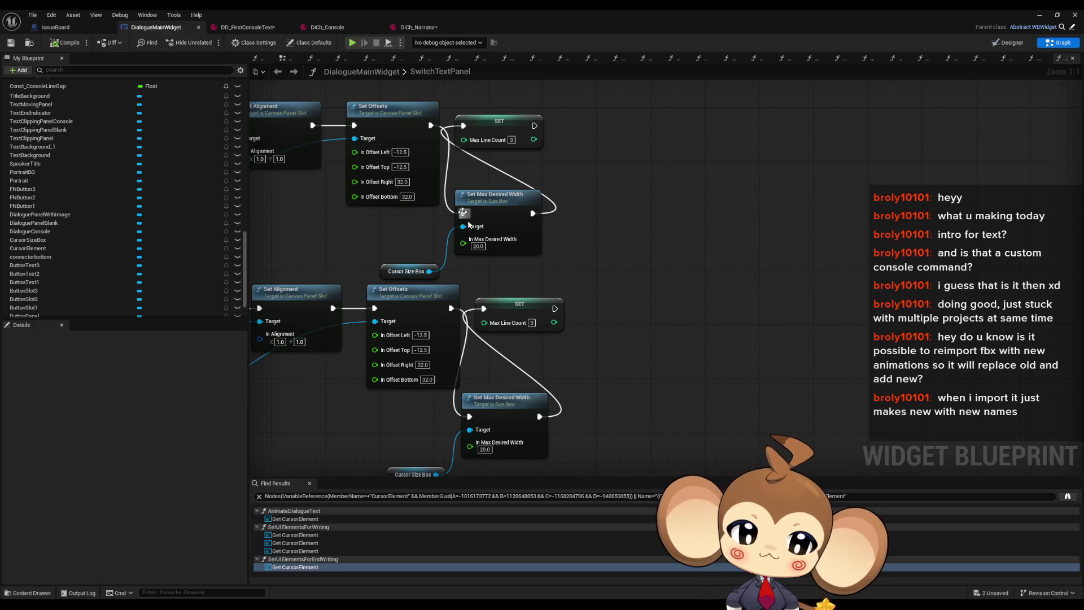
Place the lower Max Line Count setter after Set Max Desired Width beside Set Offsets.
{"action": "mouse_move", "coordinate": [516, 300]}
{"action": "left_mouse_down"}
{"action": "mouse_move", "coordinate": [613, 377]}
{"action": "mouse_move", "coordinate": [604, 410]}
{"action": "left_mouse_up"}
{"action": "left_click", "coordinate": [506, 406], "text": "ctrl"}
{"action": "mouse_move", "coordinate": [506, 406]}
{"action": "left_mouse_down"}
{"action": "mouse_move", "coordinate": [532, 316]}
{"action": "mouse_move", "coordinate": [518, 296]}
{"action": "left_mouse_up"}
{"action": "left_click_drag", "start_coordinate": [401, 470], "coordinate": [417, 391]}
Rearrange the upper chain so its Max Line Count setter follows Set Max Desired Width.
{"action": "mouse_move", "coordinate": [517, 226]}
{"action": "left_mouse_down"}
{"action": "mouse_move", "coordinate": [603, 253]}
{"action": "mouse_move", "coordinate": [605, 314]}
{"action": "left_mouse_up"}
{"action": "left_click", "coordinate": [517, 291], "text": "ctrl"}
{"action": "left_click_drag", "start_coordinate": [516, 291], "coordinate": [512, 206]}
{"action": "left_click_drag", "start_coordinate": [407, 361], "coordinate": [401, 313]}
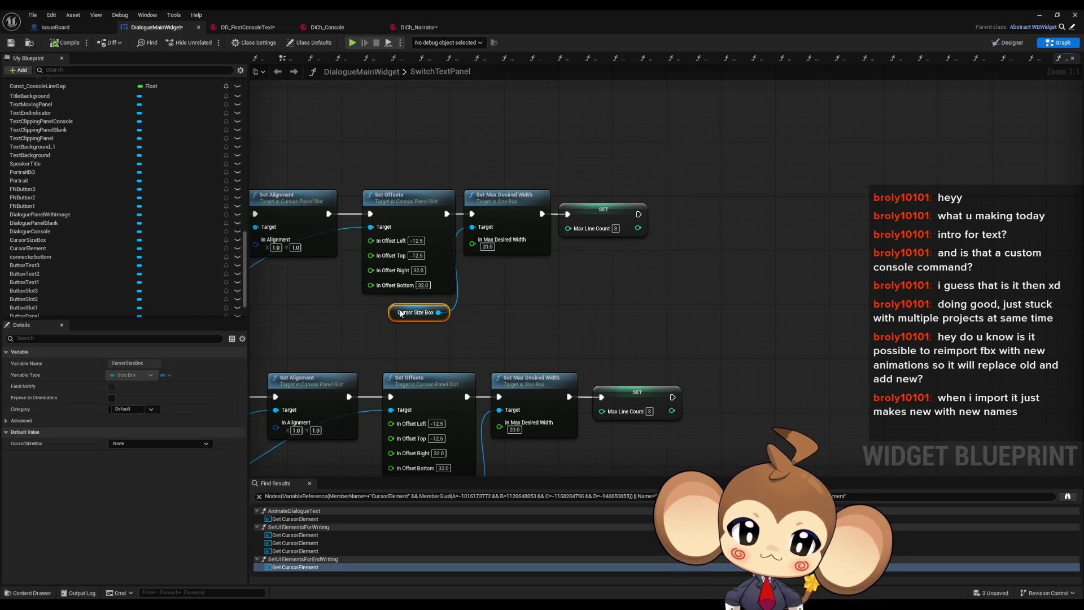
{"action": "scroll", "coordinate": [397, 345], "scroll_direction": "down", "scroll_amount": 4}
{"action": "scroll", "coordinate": [555, 295], "scroll_direction": "up", "scroll_amount": 5}
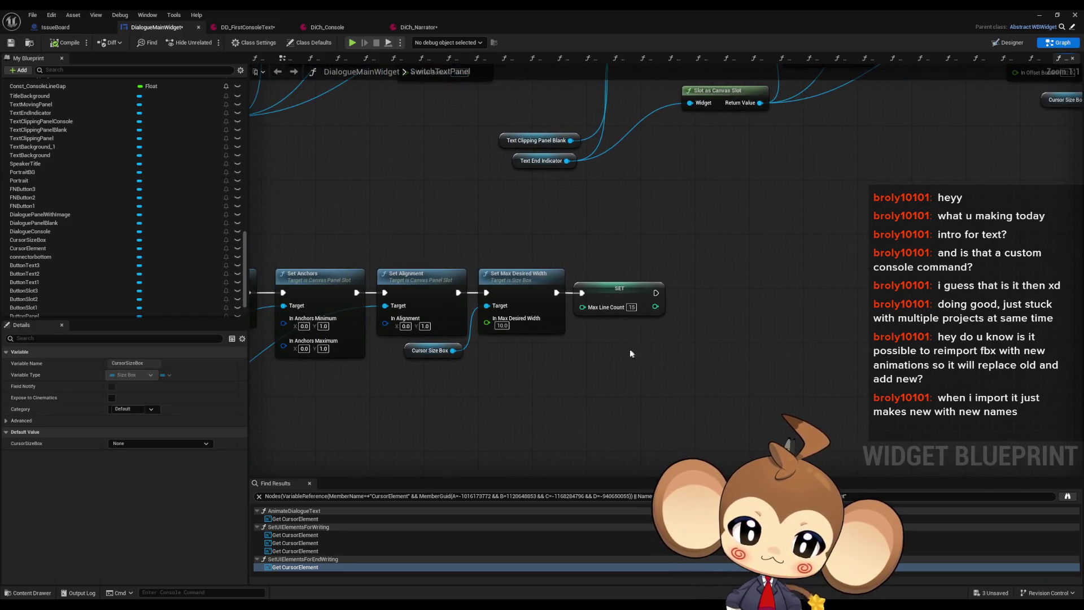
{"action": "left_click", "coordinate": [527, 289]}
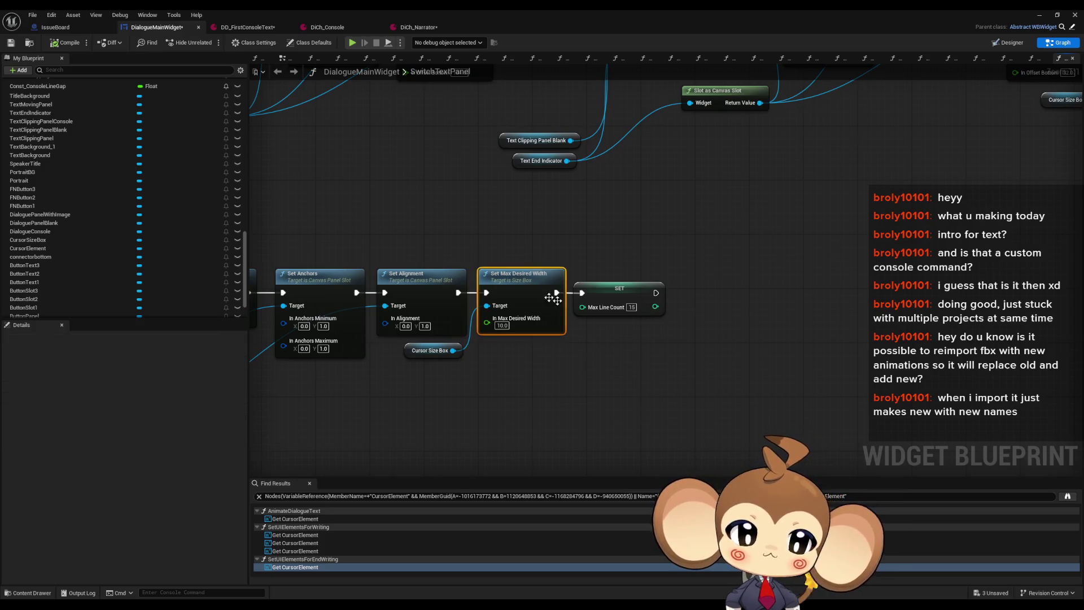
{"action": "scroll", "coordinate": [649, 336], "scroll_direction": "down", "scroll_amount": 3}
{"action": "scroll", "coordinate": [482, 357], "scroll_direction": "down", "scroll_amount": 3}
{"action": "scroll", "coordinate": [655, 316], "scroll_direction": "up", "scroll_amount": 4}
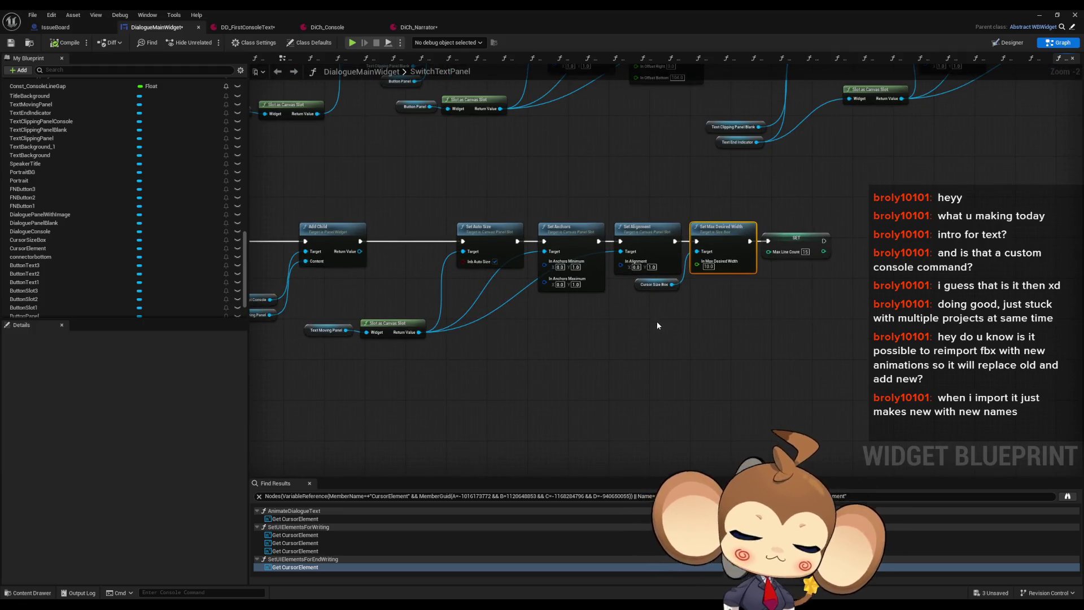
{"action": "scroll", "coordinate": [738, 306], "scroll_direction": "up", "scroll_amount": 2}
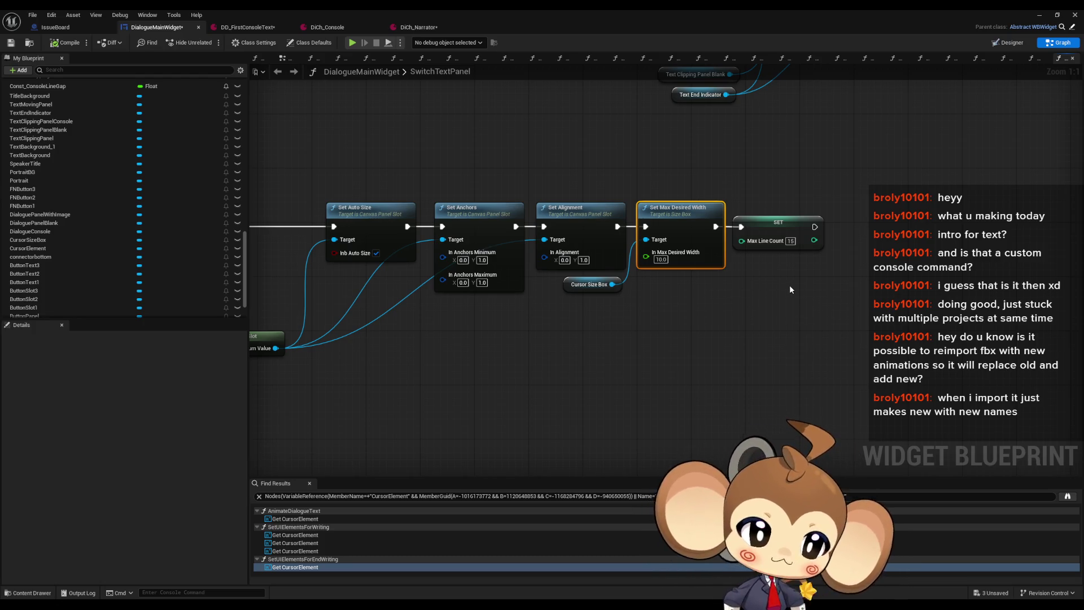
{"action": "left_click", "coordinate": [655, 308]}
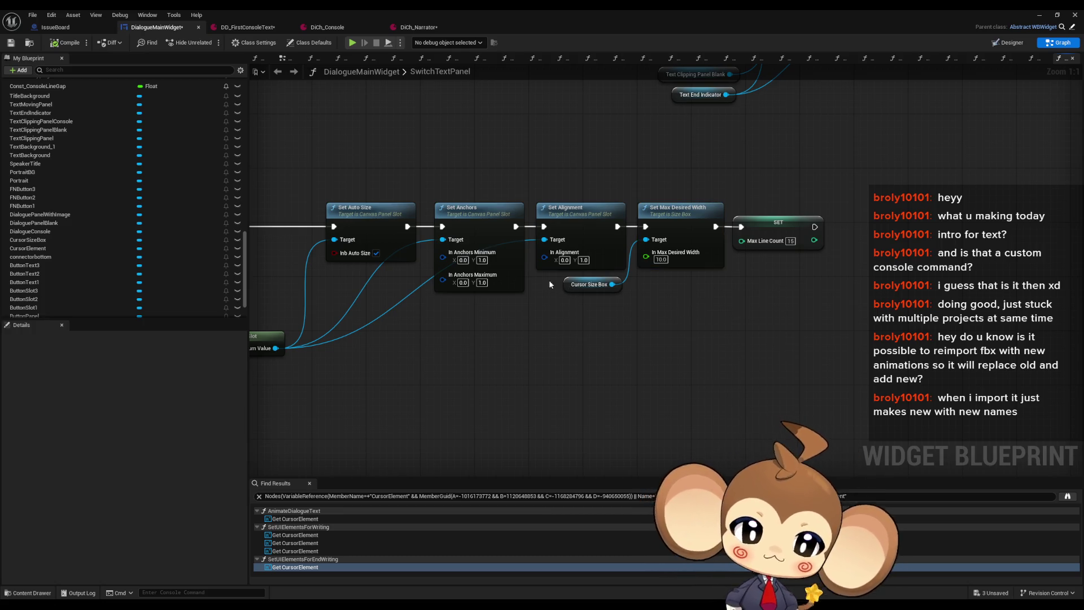
Find all MaxLineCount references and jump to its use in FillLineClusterArray.
{"action": "scroll", "coordinate": [571, 291], "scroll_direction": "down", "scroll_amount": 1}
{"action": "right_click", "coordinate": [748, 233]}
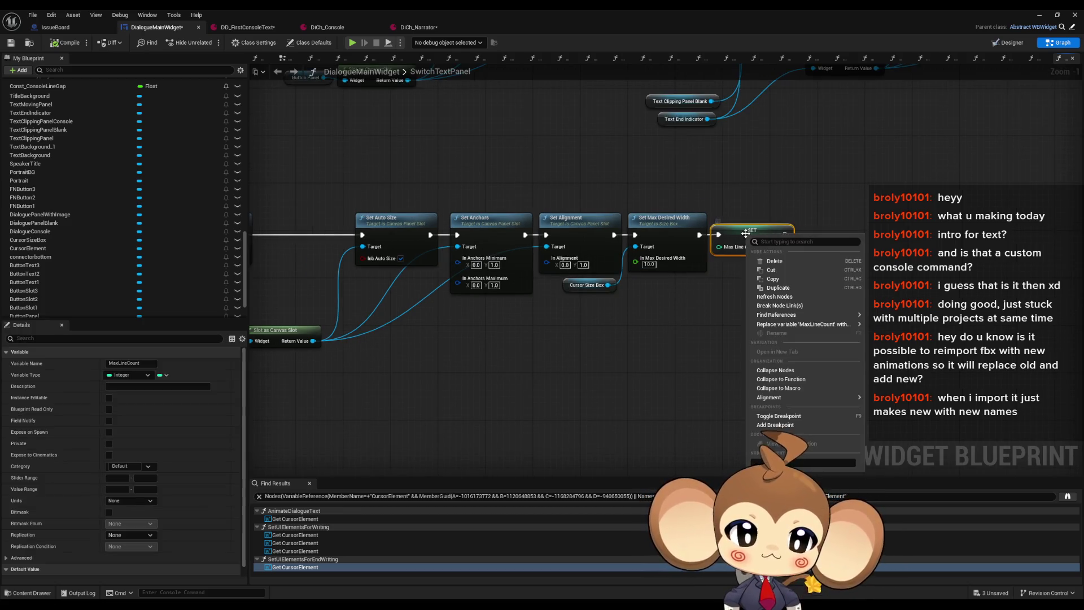
{"action": "mouse_move", "coordinate": [801, 317]}
{"action": "left_click", "coordinate": [895, 318]}
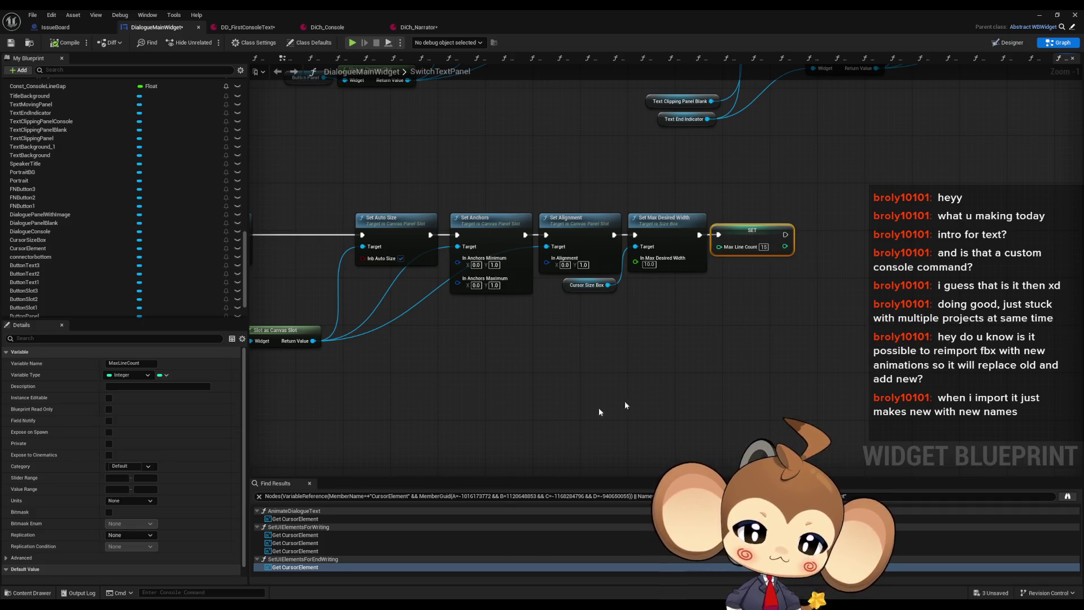
{"action": "left_click", "coordinate": [297, 519]}
{"action": "double_click", "coordinate": [297, 520]}
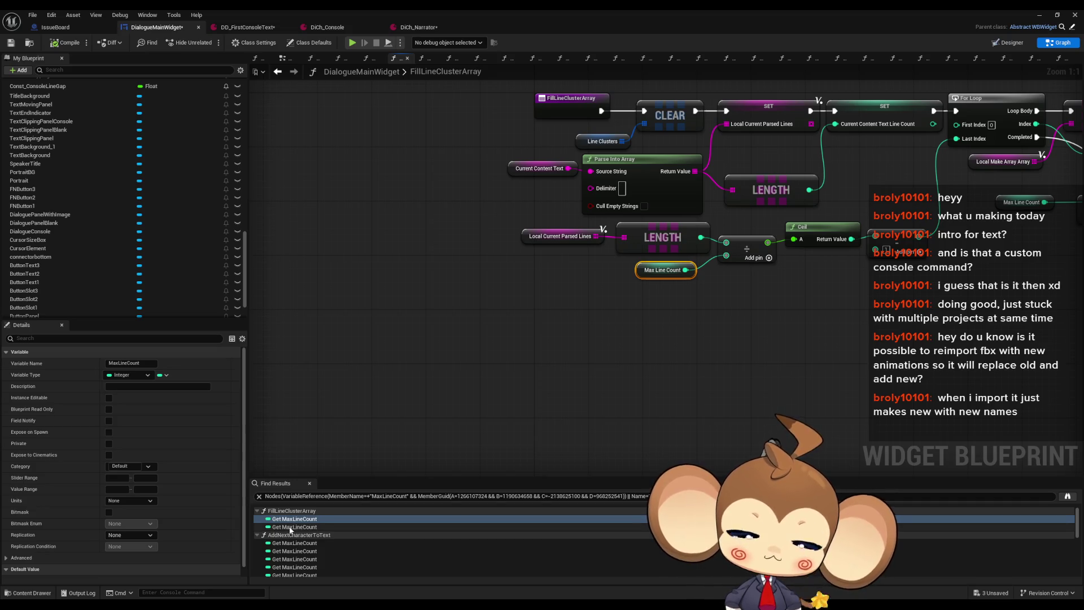
Jump to the MaxLineCount reference in AddNextCharacterToText and pan across its graph.
{"action": "double_click", "coordinate": [295, 527]}
{"action": "double_click", "coordinate": [290, 544]}
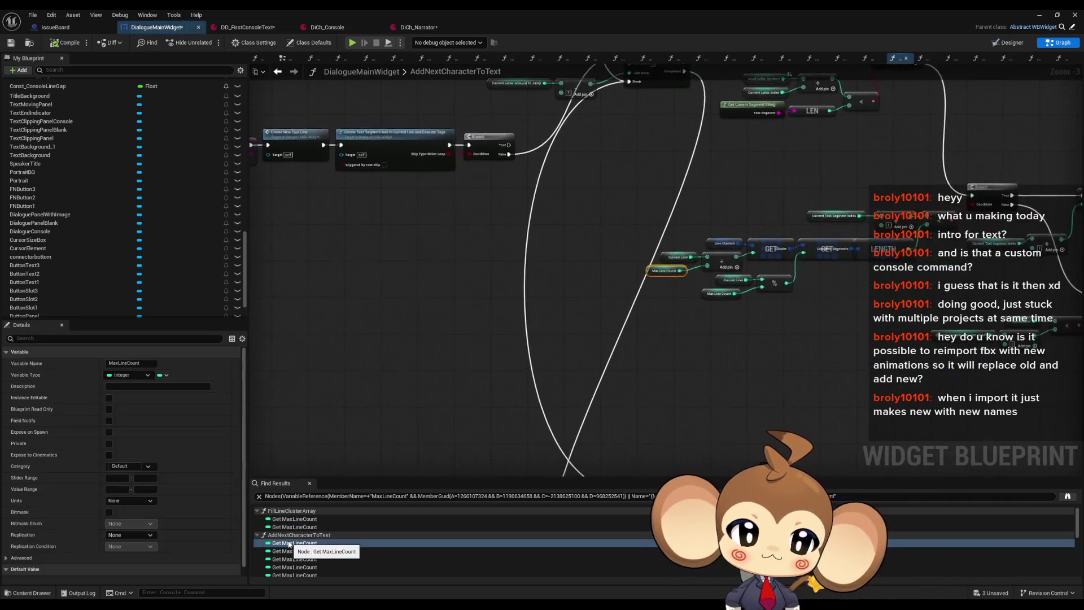
{"action": "mouse_move", "coordinate": [746, 410]}
{"action": "left_mouse_down"}
{"action": "mouse_move", "coordinate": [594, 359]}
{"action": "mouse_move", "coordinate": [526, 288]}
{"action": "mouse_move", "coordinate": [492, 273]}
{"action": "left_mouse_up"}
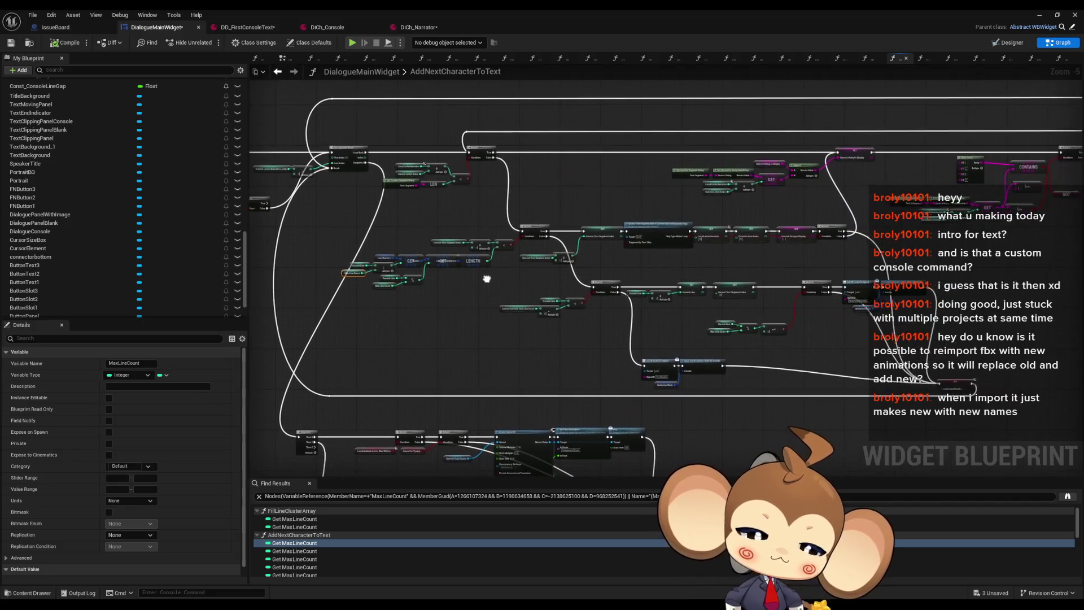
{"action": "scroll", "coordinate": [674, 285], "scroll_direction": "up", "scroll_amount": 3}
{"action": "left_click_drag", "start_coordinate": [673, 335], "coordinate": [648, 301]}
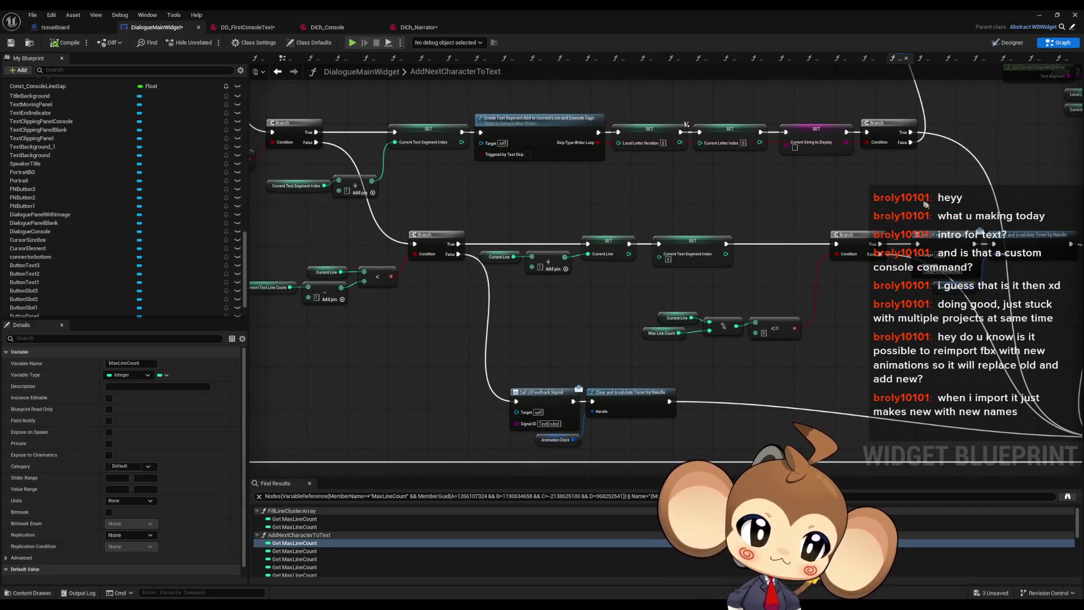
{"action": "left_click_drag", "start_coordinate": [464, 265], "coordinate": [707, 271]}
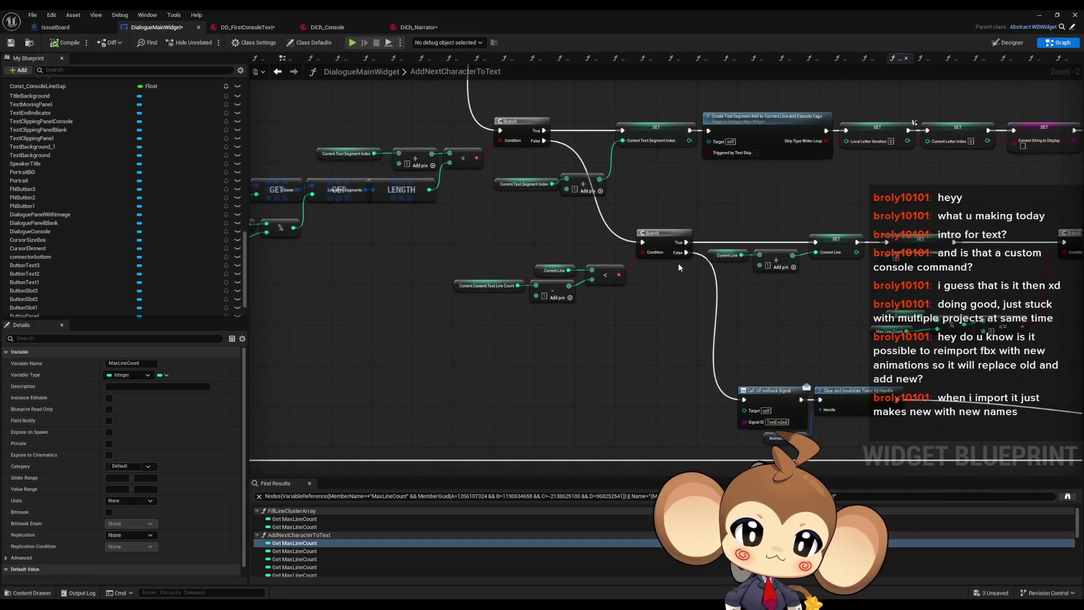
{"action": "left_click_drag", "start_coordinate": [523, 283], "coordinate": [621, 292]}
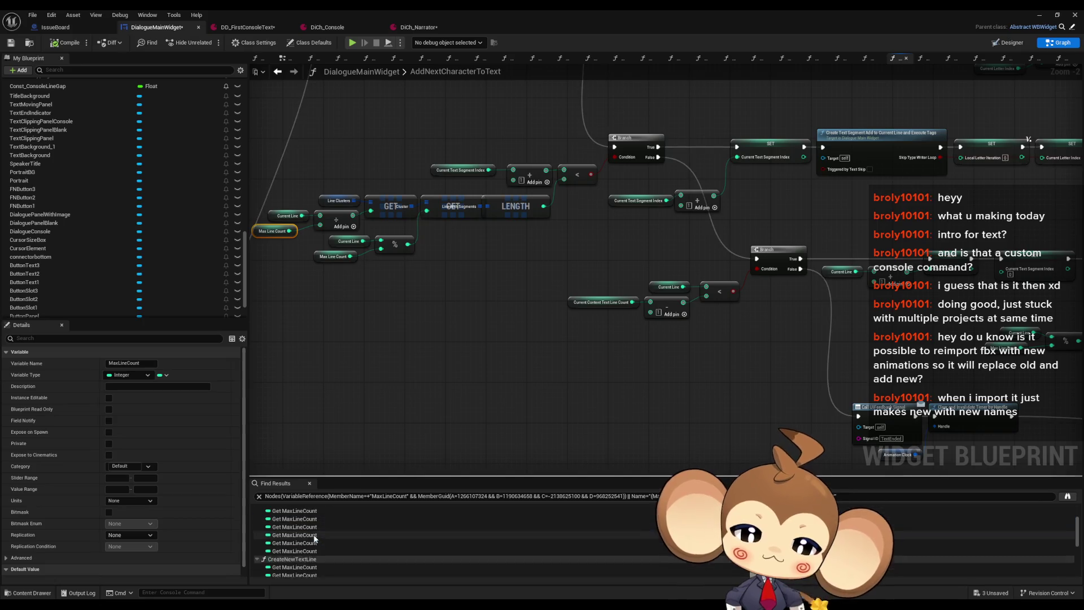
{"action": "scroll", "coordinate": [304, 539], "scroll_direction": "down", "scroll_amount": 5}
{"action": "scroll", "coordinate": [304, 539], "scroll_direction": "up", "scroll_amount": 2}
Open another MaxLineCount reference and inspect the logic around the Create Text Segment node.
{"action": "left_click", "coordinate": [295, 539]}
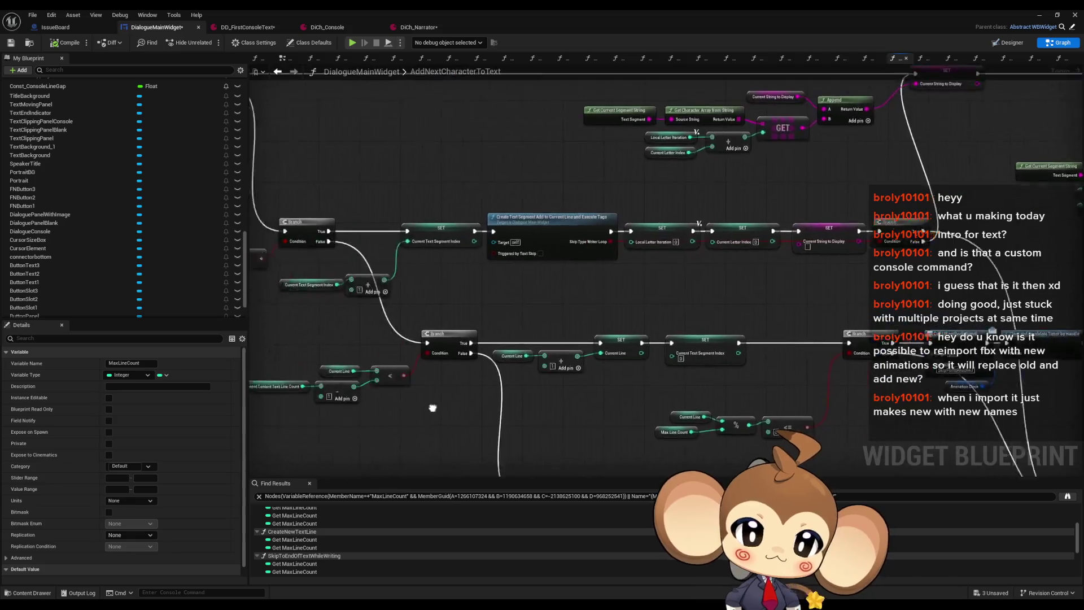
{"action": "mouse_move", "coordinate": [577, 331]}
{"action": "left_mouse_down"}
{"action": "mouse_move", "coordinate": [356, 329]}
{"action": "mouse_move", "coordinate": [723, 439]}
{"action": "mouse_move", "coordinate": [484, 460]}
{"action": "left_mouse_up"}
{"action": "left_click", "coordinate": [627, 302]}
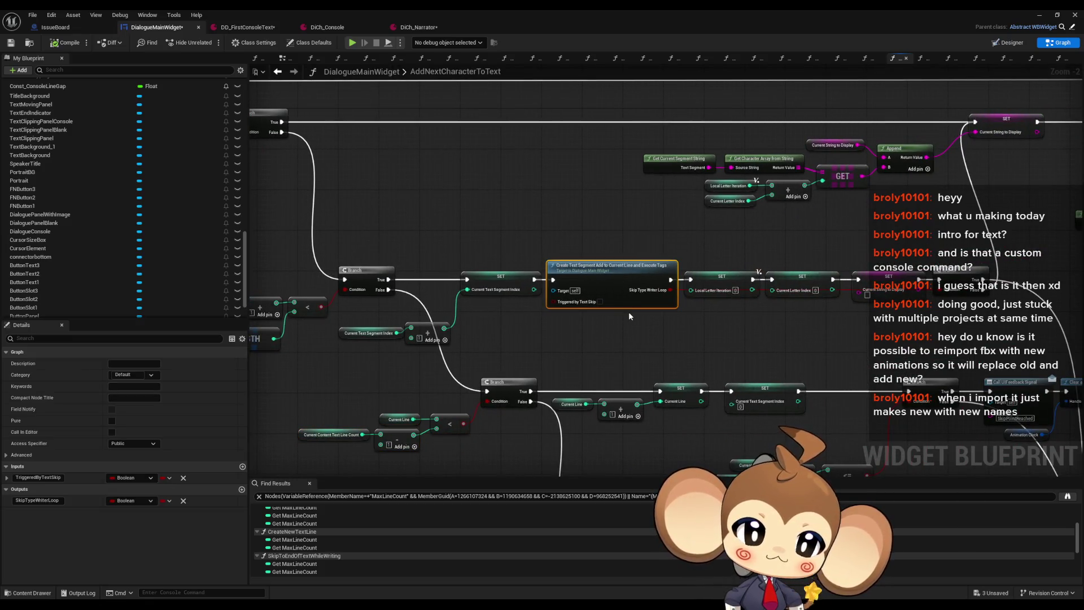
{"action": "left_click_drag", "start_coordinate": [456, 362], "coordinate": [725, 262]}
{"action": "left_click", "coordinate": [466, 323]}
{"action": "left_click_drag", "start_coordinate": [429, 352], "coordinate": [483, 346]}
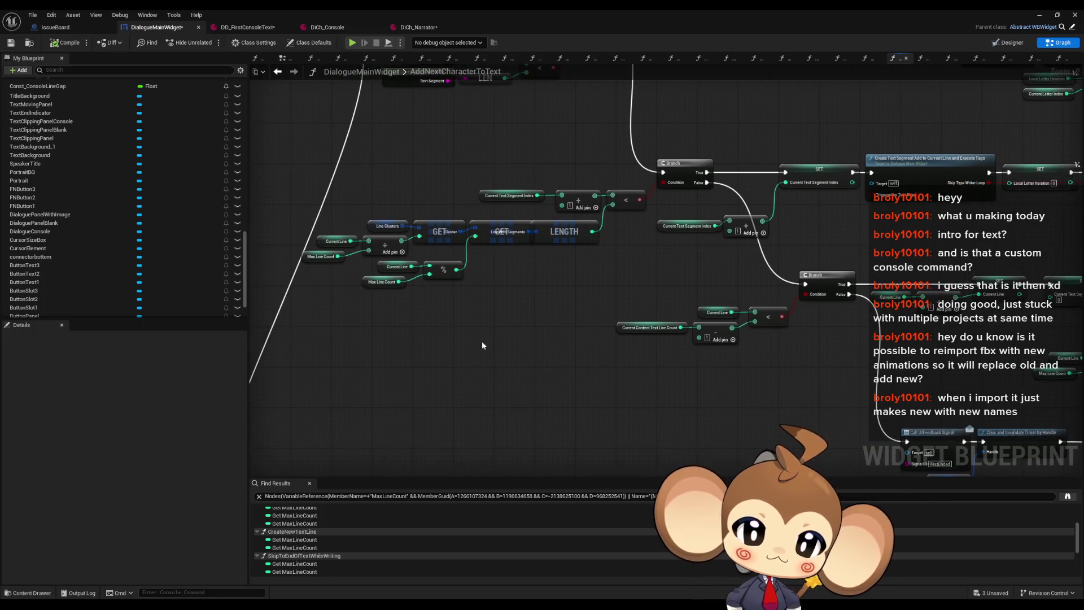
{"action": "mouse_move", "coordinate": [430, 371]}
{"action": "left_mouse_down"}
{"action": "mouse_move", "coordinate": [383, 358]}
{"action": "mouse_move", "coordinate": [478, 377]}
{"action": "mouse_move", "coordinate": [426, 370]}
{"action": "left_mouse_up"}
{"action": "right_click", "coordinate": [426, 369]}
Add a Character Defaults getter and Get Panel Mode node, deleting a mistaken not-equal node.
{"action": "type", "text": "cha def"}
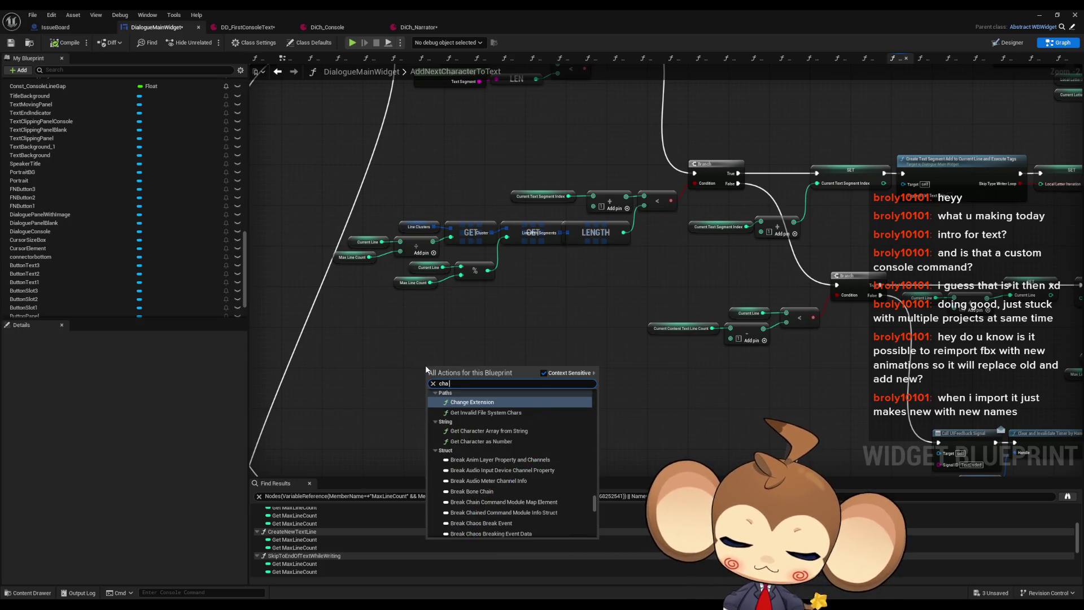
{"action": "key", "text": "Return"}
{"action": "left_click_drag", "start_coordinate": [466, 369], "coordinate": [495, 371]}
{"action": "type", "text": "mode"}
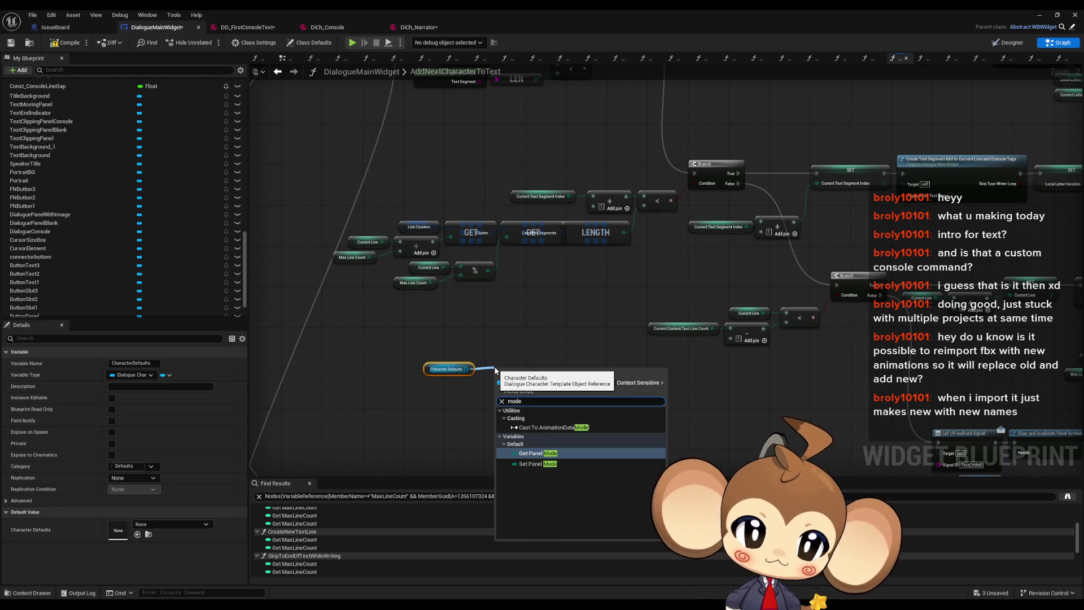
{"action": "key", "text": "Return"}
{"action": "left_click_drag", "start_coordinate": [554, 368], "coordinate": [587, 372]}
{"action": "type", "text": "!="}
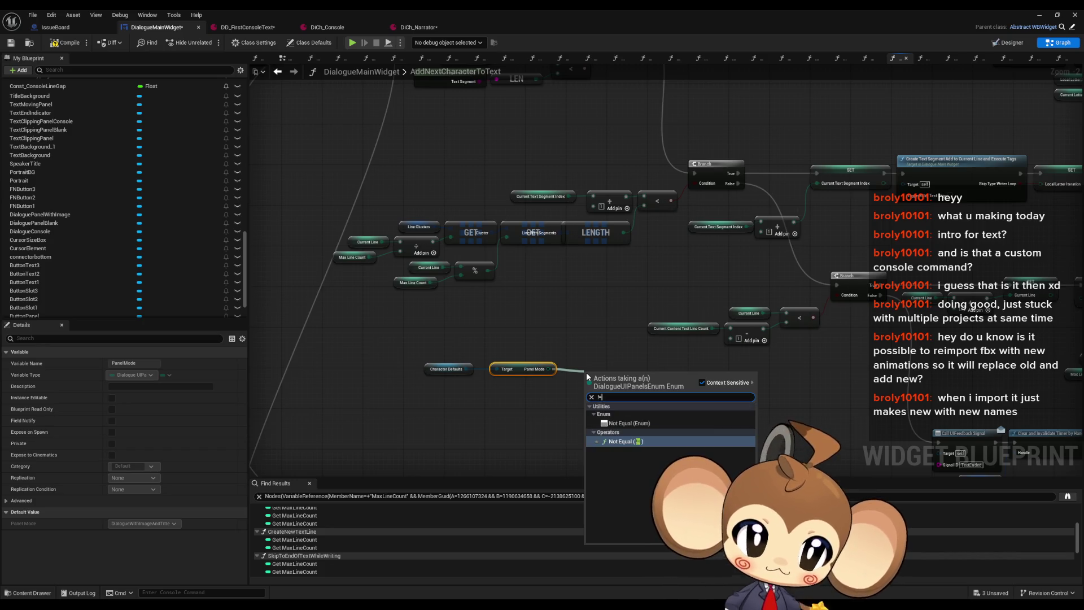
{"action": "key", "text": "Return"}
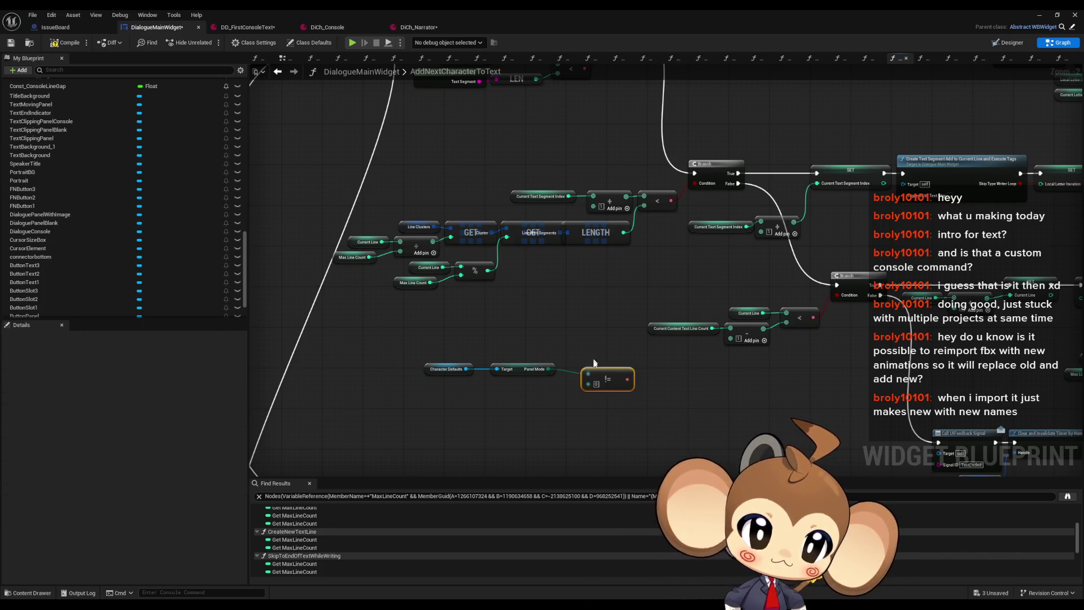
{"action": "key", "text": "Delete"}
Compare Panel Mode against Console with an enum Not Equal node.
{"action": "left_click_drag", "start_coordinate": [549, 368], "coordinate": [577, 374]}
{"action": "type", "text": "!="}
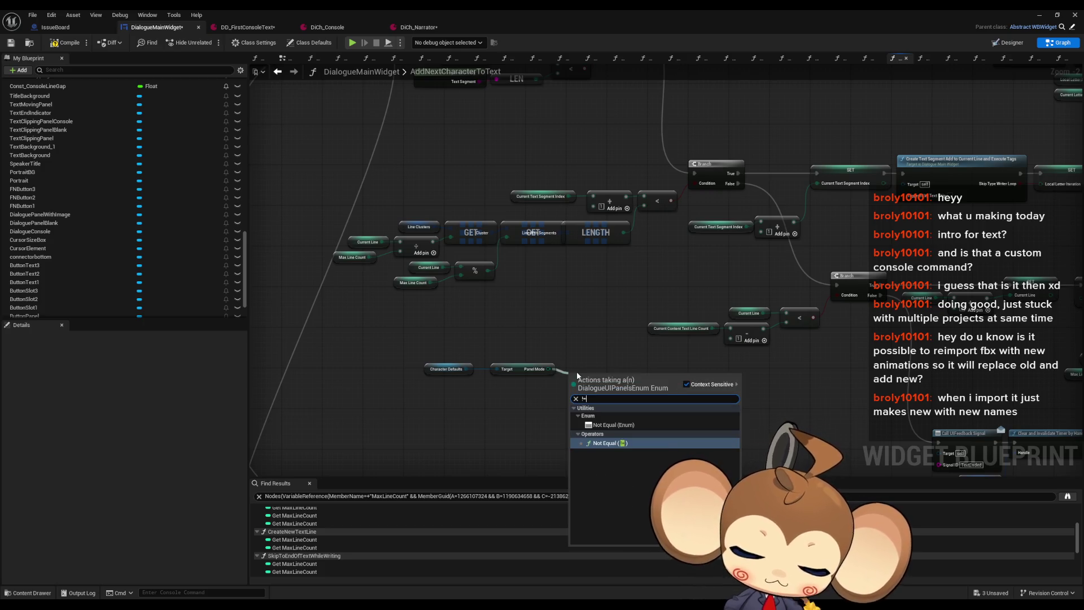
{"action": "key", "text": "Return"}
{"action": "left_click", "coordinate": [604, 389]}
{"action": "left_click", "coordinate": [591, 427]}
{"action": "mouse_move", "coordinate": [573, 389]}
{"action": "left_mouse_down"}
{"action": "mouse_move", "coordinate": [598, 376]}
{"action": "mouse_move", "coordinate": [576, 370]}
{"action": "left_mouse_up"}
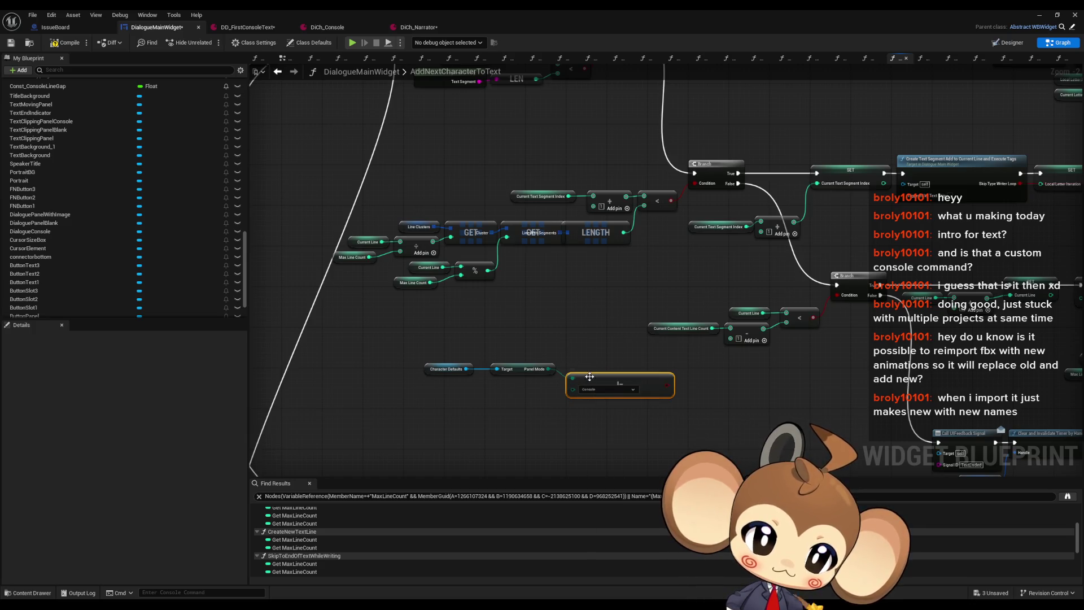
{"action": "mouse_move", "coordinate": [421, 334]}
{"action": "left_mouse_down"}
{"action": "mouse_move", "coordinate": [672, 396]}
{"action": "mouse_move", "coordinate": [538, 381]}
{"action": "left_mouse_up"}
Add a Branch beside the comparison, route its outputs to the other Branch, and minimize the editor.
{"action": "right_click", "coordinate": [562, 376]}
{"action": "type", "text": "branch"}
{"action": "key", "text": "Return"}
{"action": "left_click_drag", "start_coordinate": [617, 353], "coordinate": [566, 338]}
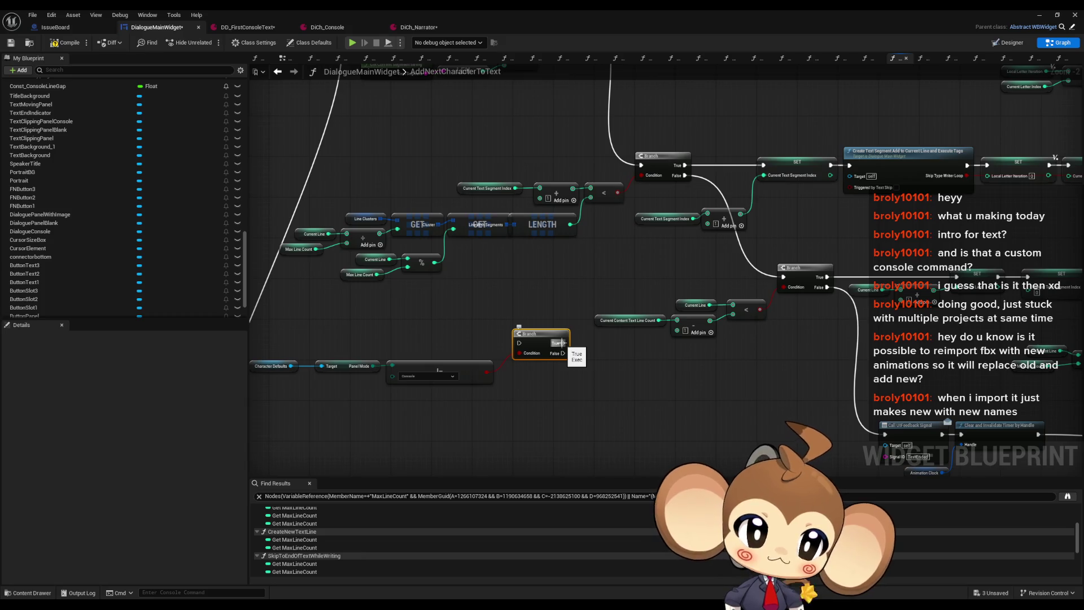
{"action": "left_click_drag", "start_coordinate": [563, 343], "coordinate": [784, 281]}
{"action": "mouse_move", "coordinate": [685, 175]}
{"action": "left_mouse_down"}
{"action": "mouse_move", "coordinate": [655, 226]}
{"action": "mouse_move", "coordinate": [517, 333]}
{"action": "mouse_move", "coordinate": [534, 339]}
{"action": "mouse_move", "coordinate": [544, 273]}
{"action": "mouse_move", "coordinate": [734, 432]}
{"action": "mouse_move", "coordinate": [885, 434]}
{"action": "left_mouse_up"}
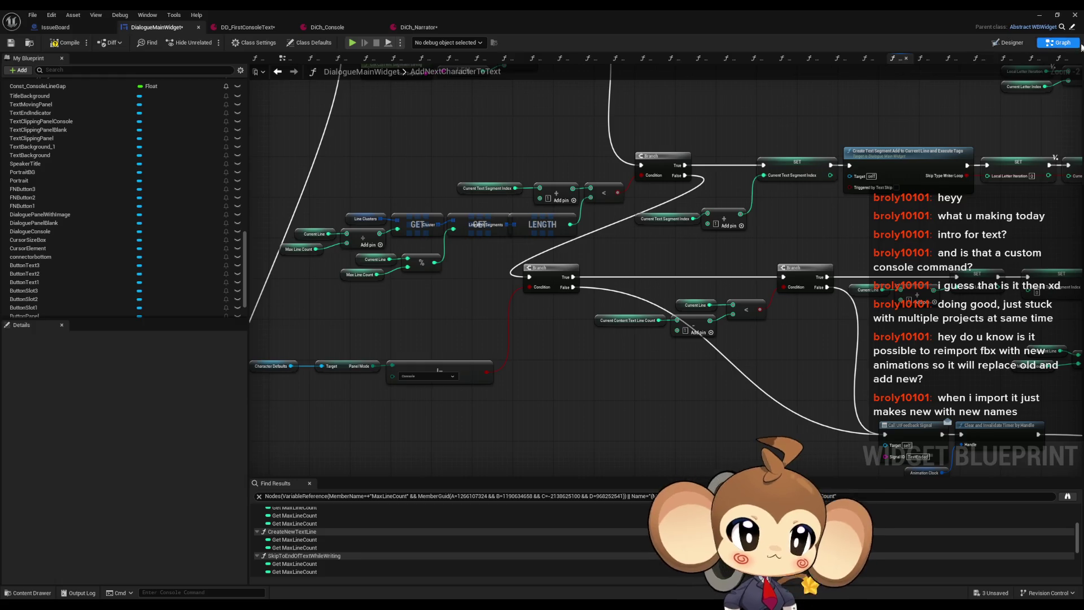
{"action": "left_click", "coordinate": [1039, 17]}
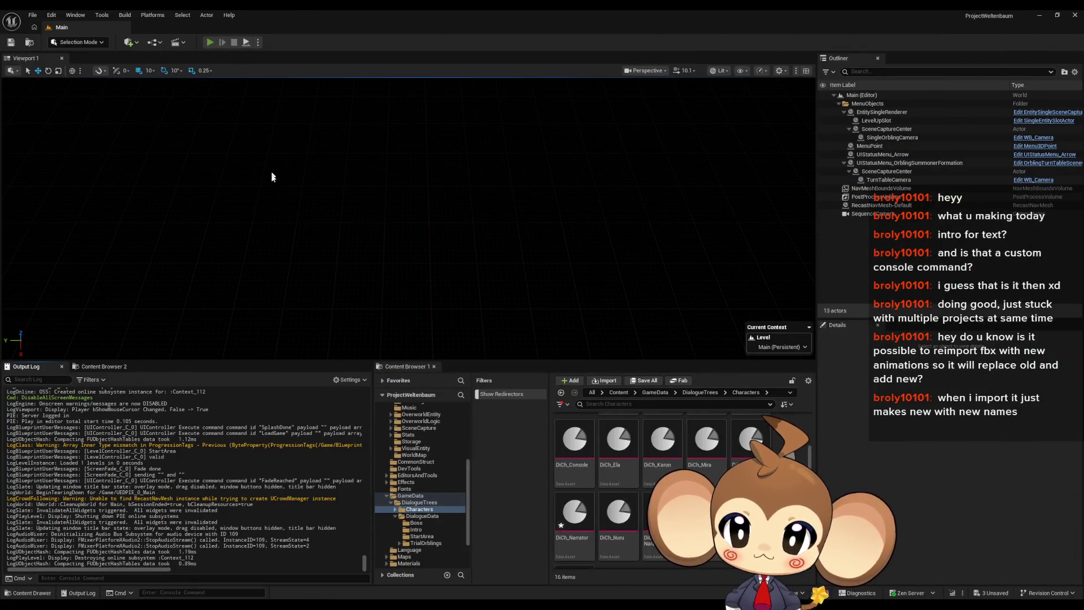
Play the level, view the console dialogue, then stop and switch back to DialogueMainWidget.
{"action": "key", "text": "alt+p"}
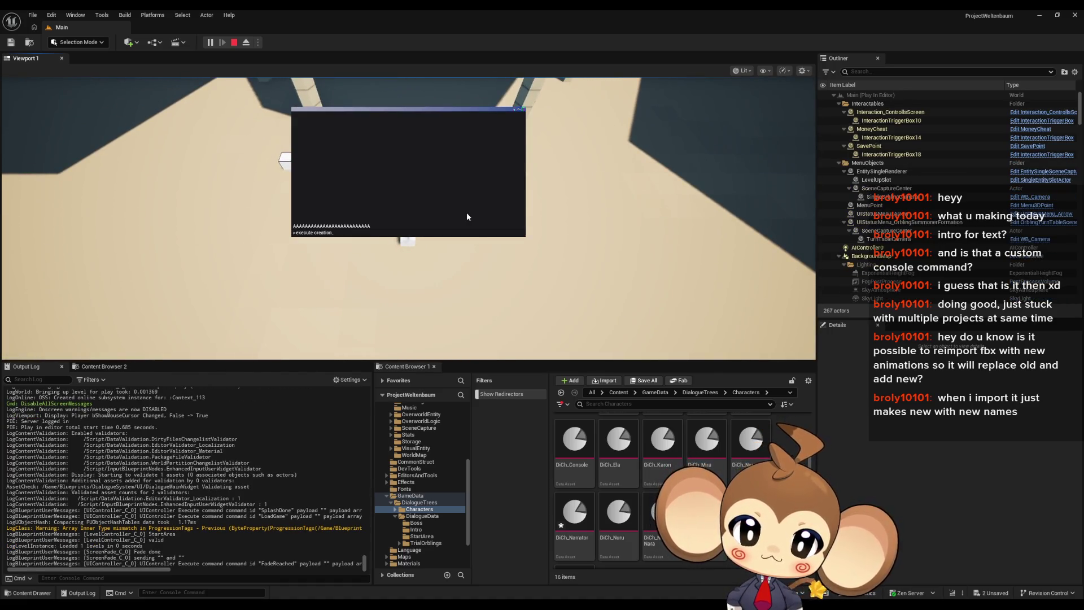
{"action": "key", "text": "Return"}
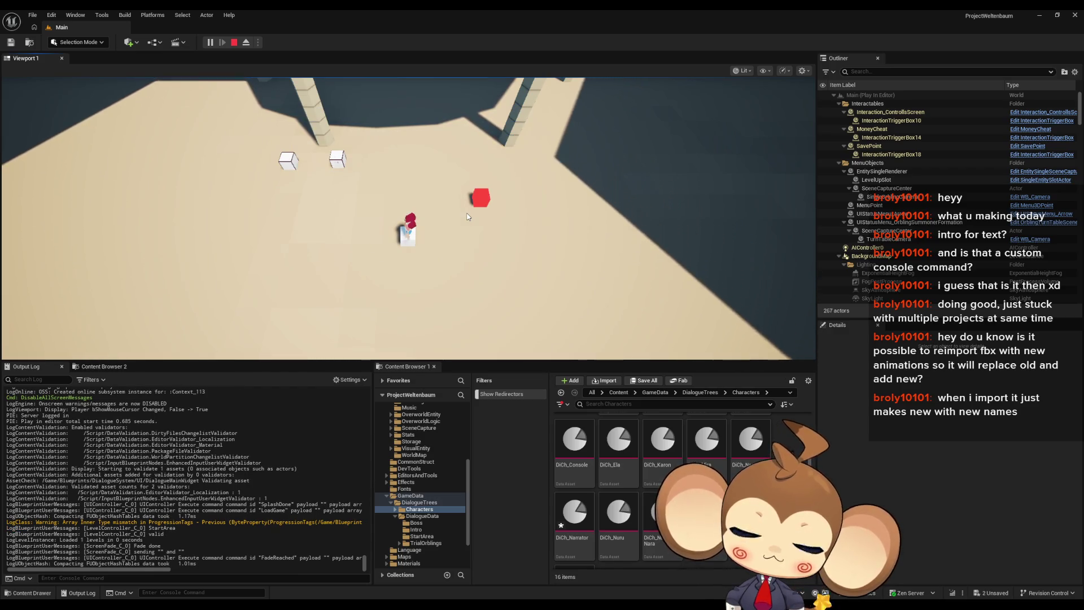
{"action": "key", "text": "Escape"}
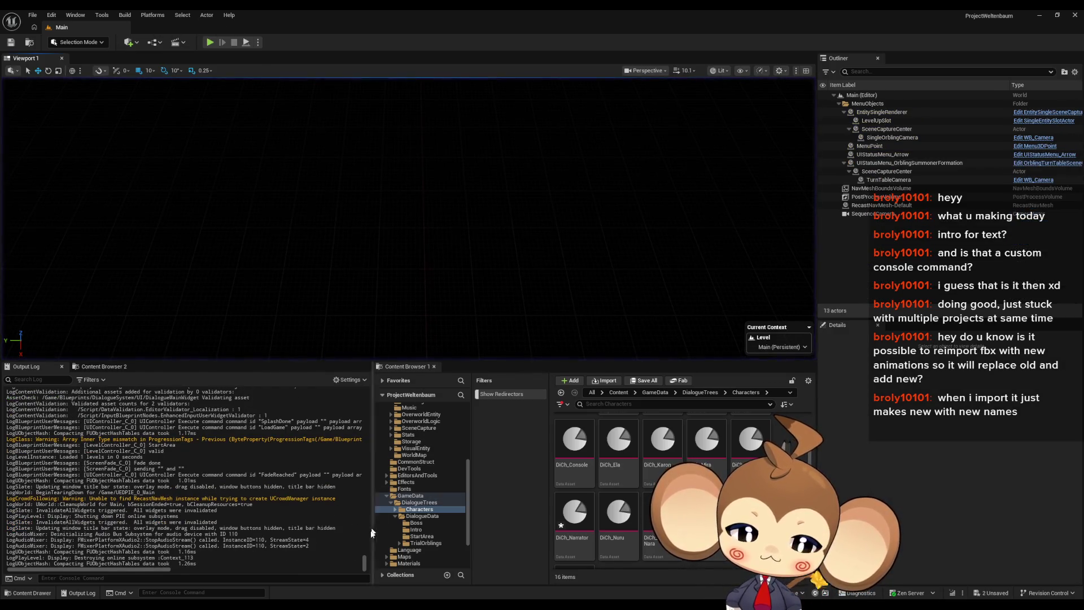
{"action": "key", "text": "alt+Tab"}
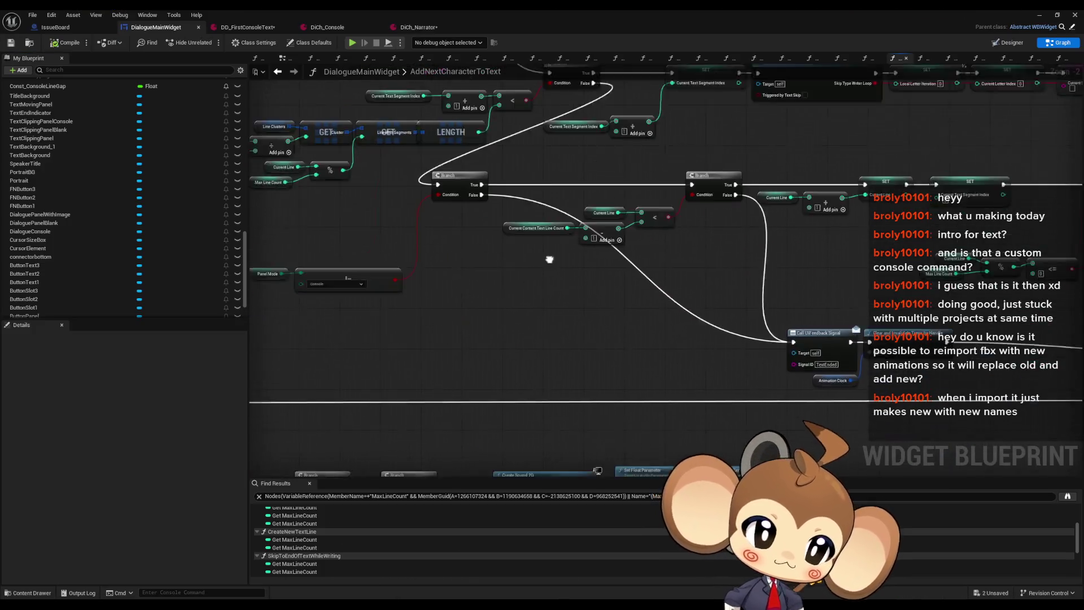
Reconnect the upper Branch's False output to the right Branch and move the Branch group down-right.
{"action": "mouse_move", "coordinate": [549, 259]}
{"action": "left_mouse_down"}
{"action": "mouse_move", "coordinate": [447, 207]}
{"action": "mouse_move", "coordinate": [339, 237]}
{"action": "mouse_move", "coordinate": [383, 260]}
{"action": "left_mouse_up"}
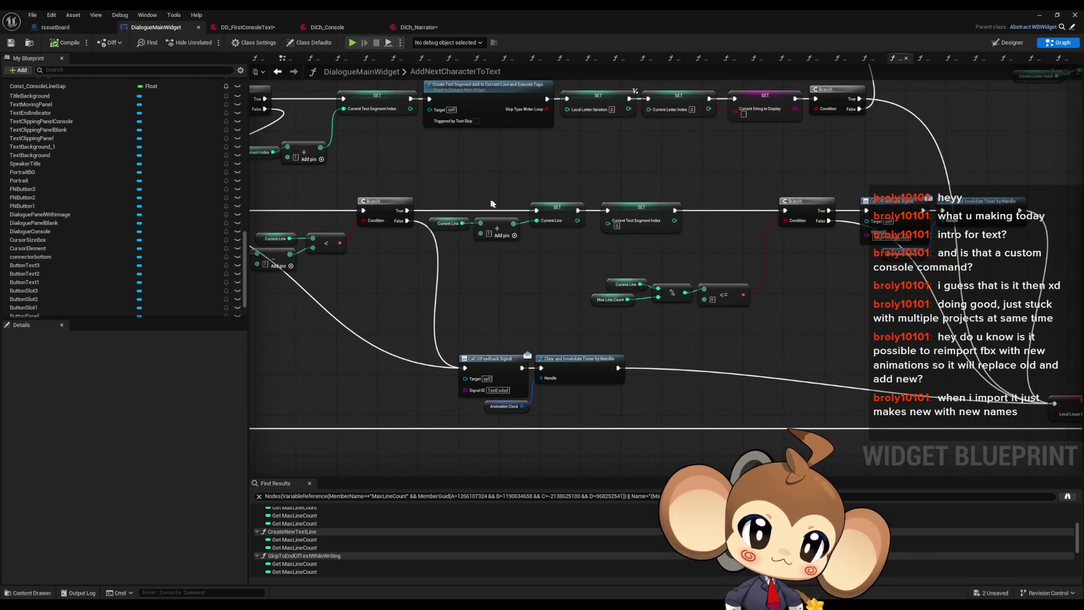
{"action": "left_click_drag", "start_coordinate": [452, 247], "coordinate": [808, 208]}
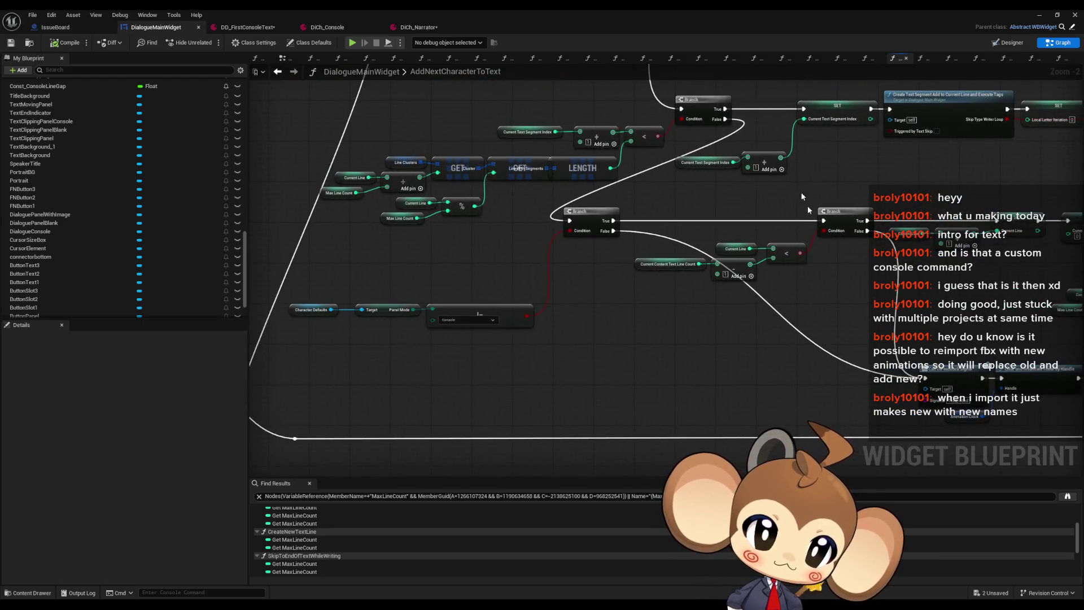
{"action": "left_click_drag", "start_coordinate": [724, 120], "coordinate": [824, 221]}
{"action": "left_click_drag", "start_coordinate": [727, 315], "coordinate": [642, 351]}
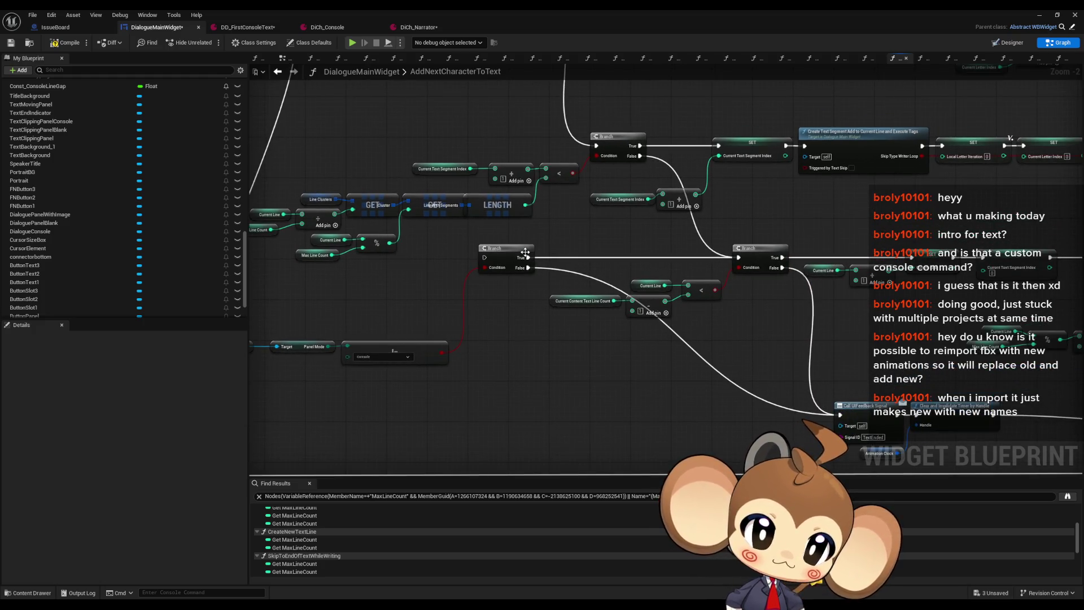
{"action": "scroll", "coordinate": [524, 257], "scroll_direction": "down", "scroll_amount": 2}
{"action": "left_click", "coordinate": [509, 283]}
{"action": "mouse_move", "coordinate": [510, 283]}
{"action": "left_mouse_down"}
{"action": "mouse_move", "coordinate": [862, 325]}
{"action": "mouse_move", "coordinate": [852, 336]}
{"action": "left_mouse_up"}
Place the new Branch beside the Console comparison and wire it to the Local Loop Break SET.
{"action": "scroll", "coordinate": [853, 336], "scroll_direction": "up", "scroll_amount": 2}
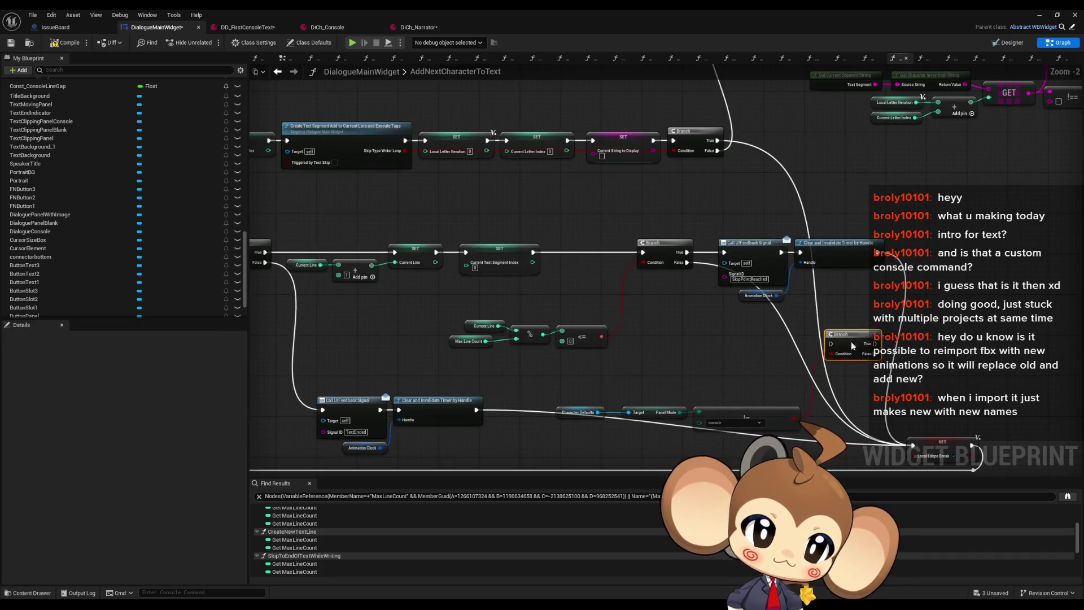
{"action": "left_click_drag", "start_coordinate": [621, 404], "coordinate": [564, 369]}
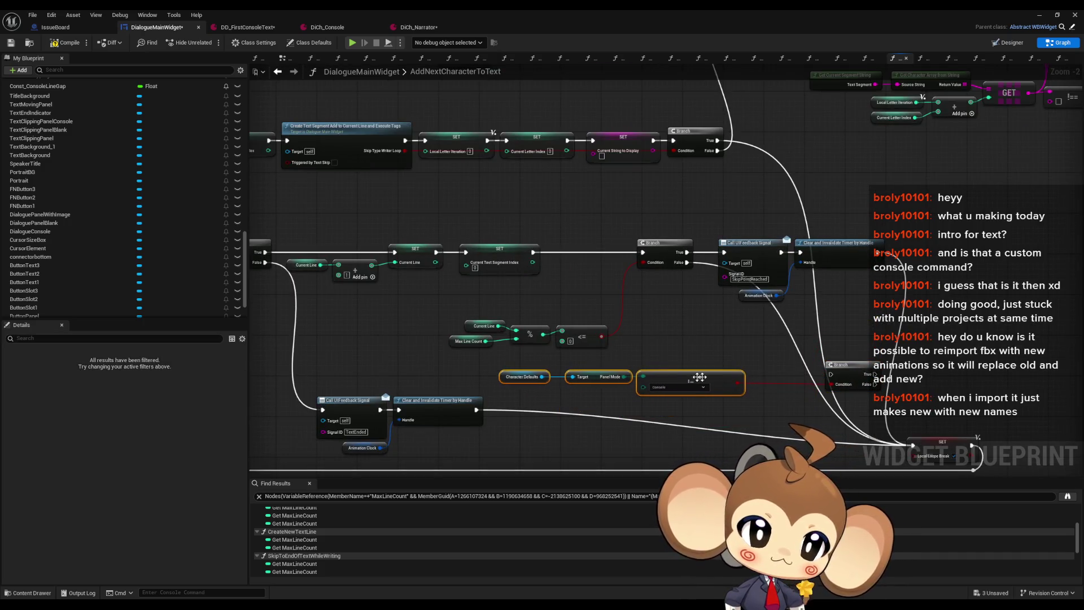
{"action": "left_click_drag", "start_coordinate": [849, 364], "coordinate": [736, 338]}
{"action": "left_click", "coordinate": [853, 335]}
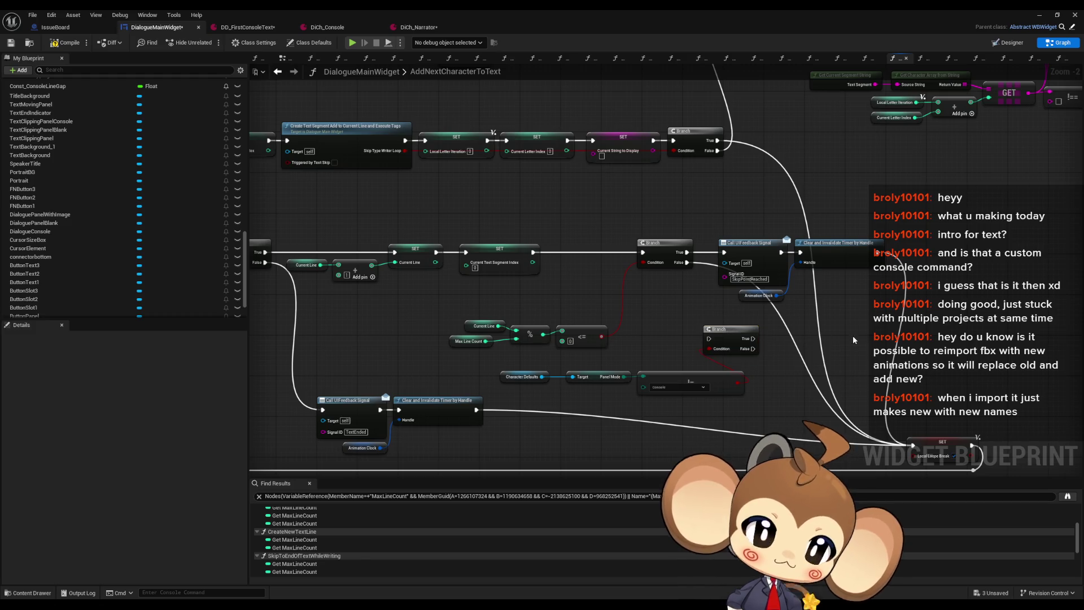
{"action": "scroll", "coordinate": [757, 318], "scroll_direction": "up", "scroll_amount": 2}
{"action": "left_click_drag", "start_coordinate": [778, 315], "coordinate": [771, 296]}
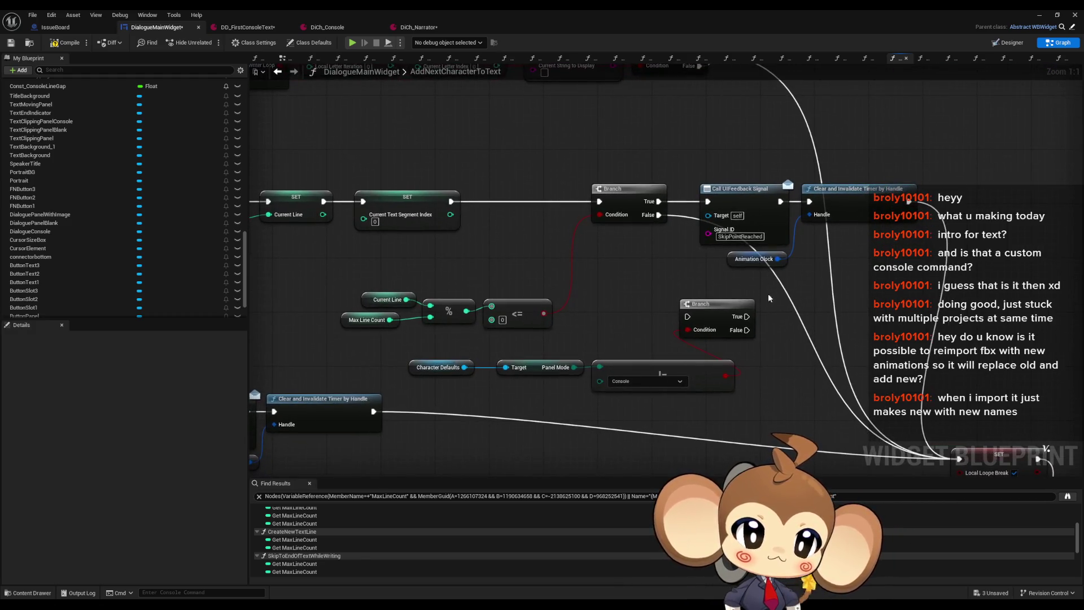
{"action": "mouse_move", "coordinate": [688, 317]}
{"action": "left_mouse_down"}
{"action": "mouse_move", "coordinate": [629, 238]}
{"action": "mouse_move", "coordinate": [745, 333]}
{"action": "mouse_move", "coordinate": [960, 455]}
{"action": "mouse_move", "coordinate": [824, 367]}
{"action": "left_mouse_up"}
{"action": "left_click", "coordinate": [1039, 15]}
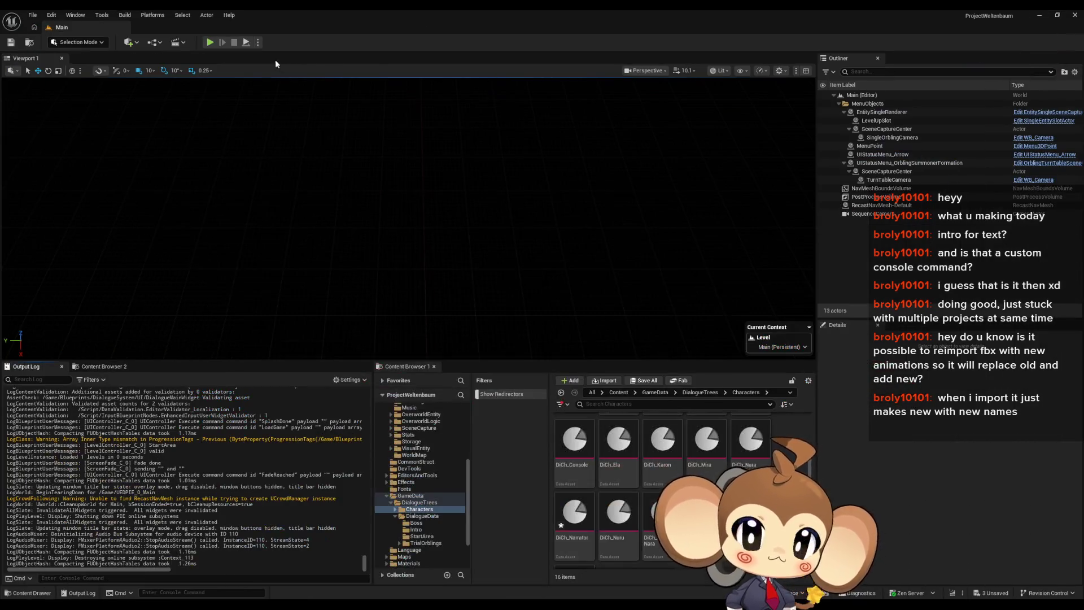
Start a New Game in play mode and run the console dialogue to check its line limit.
{"action": "left_click", "coordinate": [208, 43]}
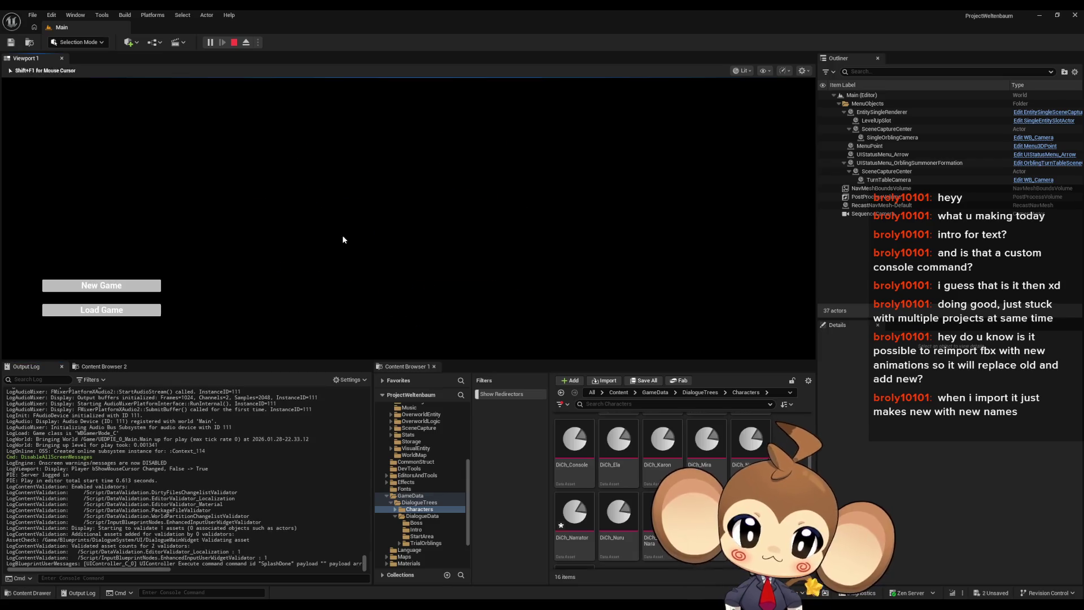
{"action": "left_click", "coordinate": [109, 314]}
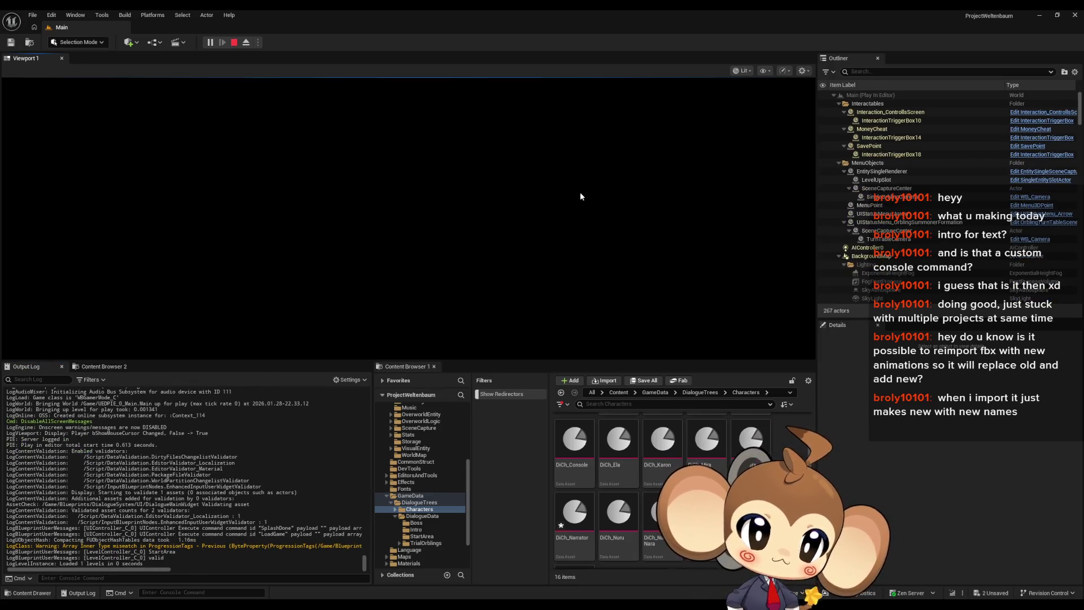
{"action": "key", "text": "grave"}
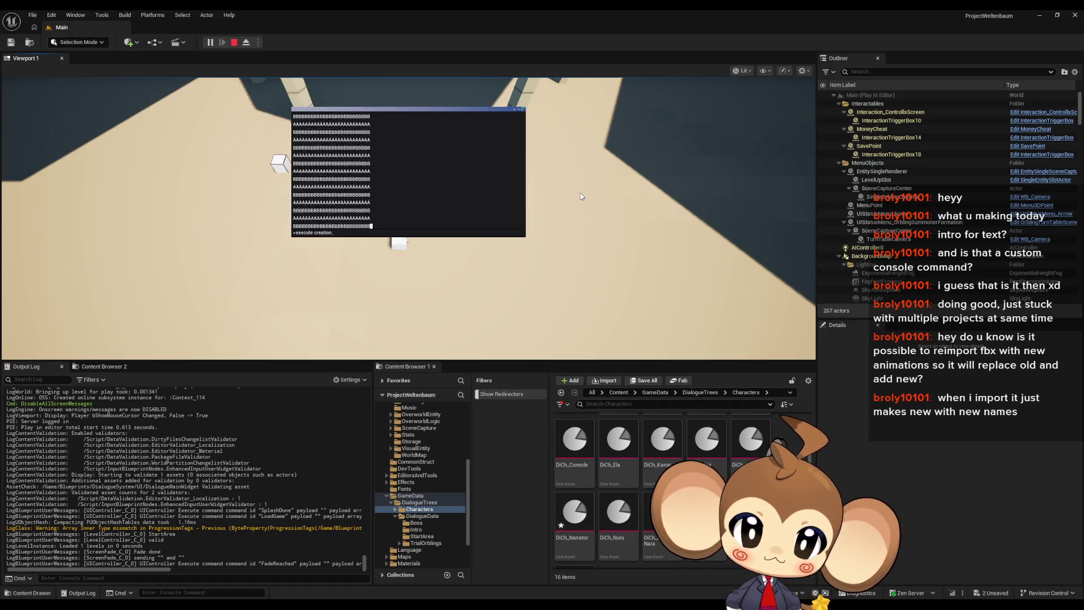
{"action": "key", "text": "Return"}
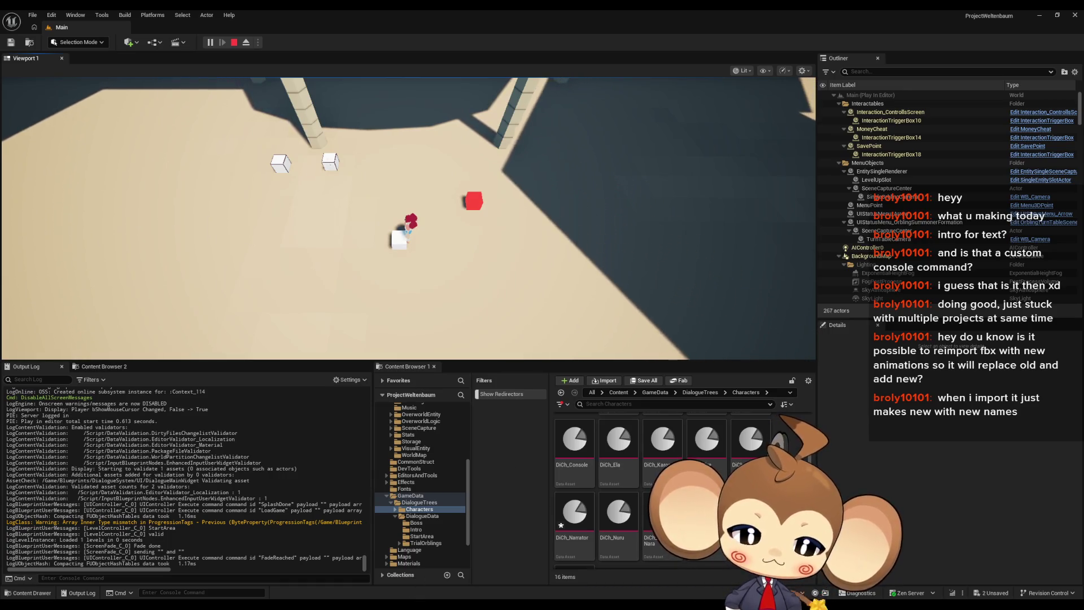
Append 'EEEEEEEEEEEEEEaaa' to the last line of DD_FirstConsoleText's second English entry.
{"action": "mouse_move", "coordinate": [407, 603]}
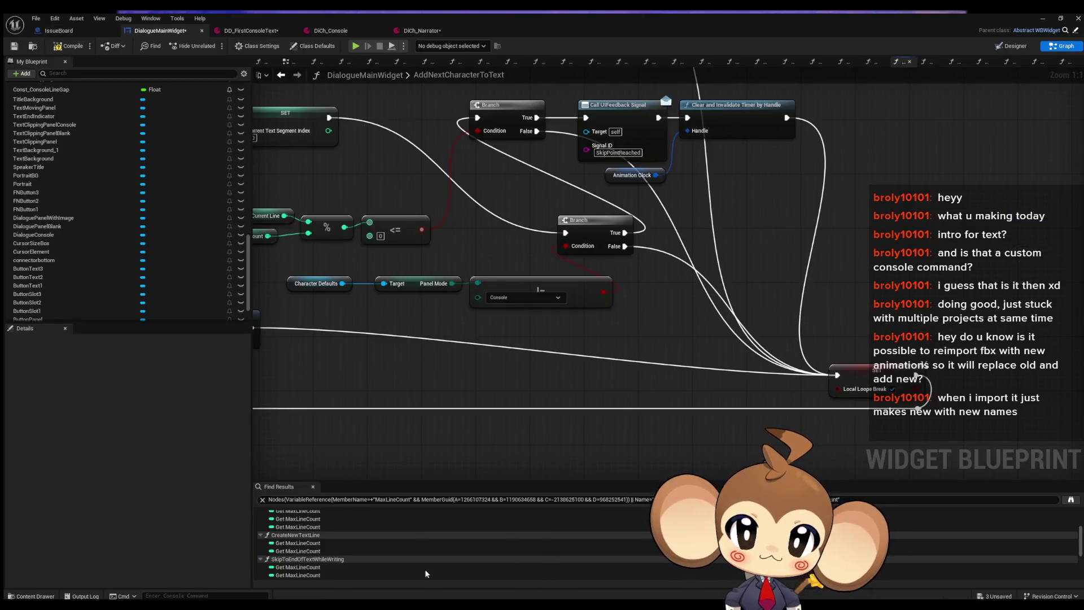
{"action": "left_click", "coordinate": [427, 573]}
{"action": "left_click", "coordinate": [244, 27]}
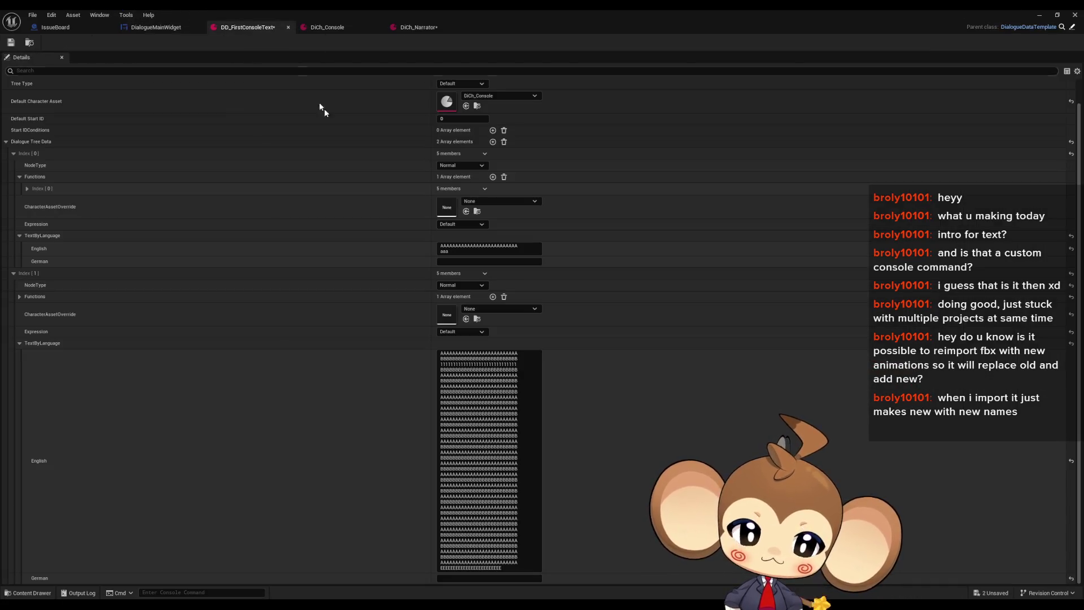
{"action": "left_click", "coordinate": [509, 569]}
{"action": "type", "text": "EEEEEEEEEEEEEE"}
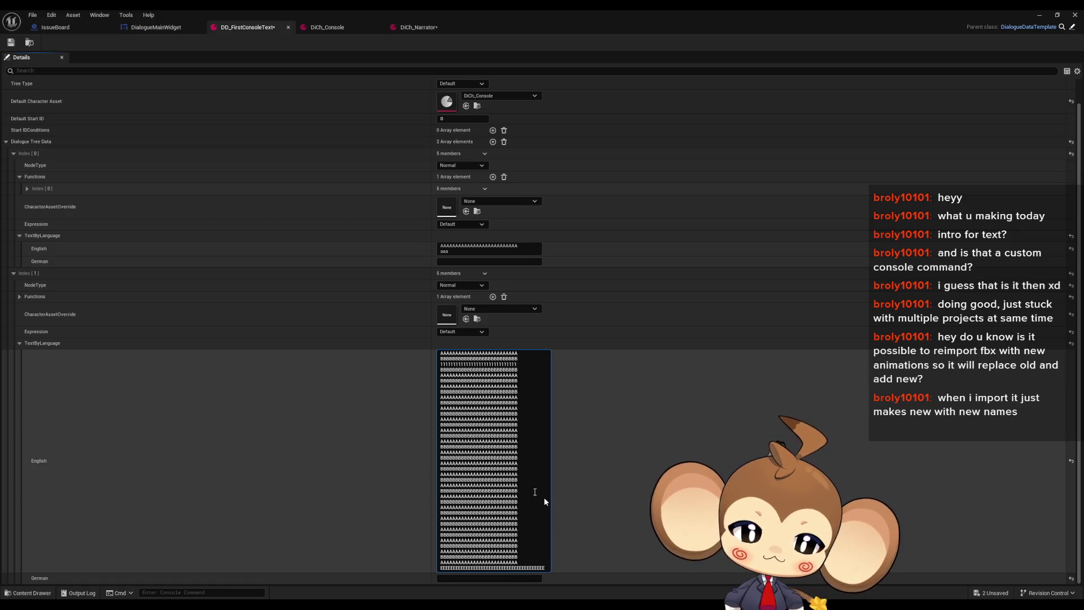
{"action": "type", "text": "aaa"}
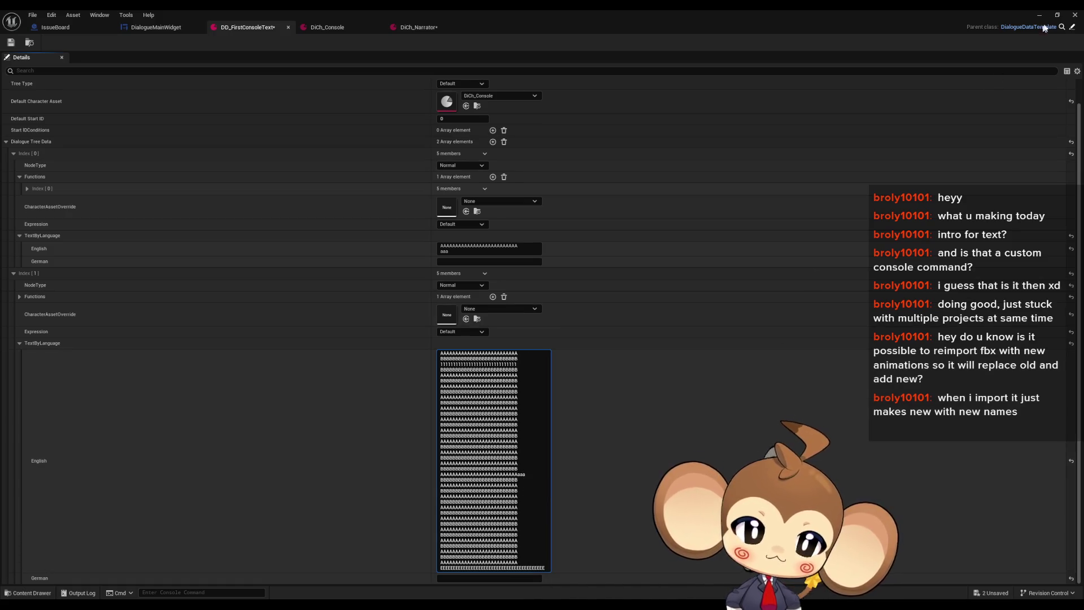
Retest the console dialogue in a restarted play session, then stop it.
{"action": "left_click", "coordinate": [1040, 16]}
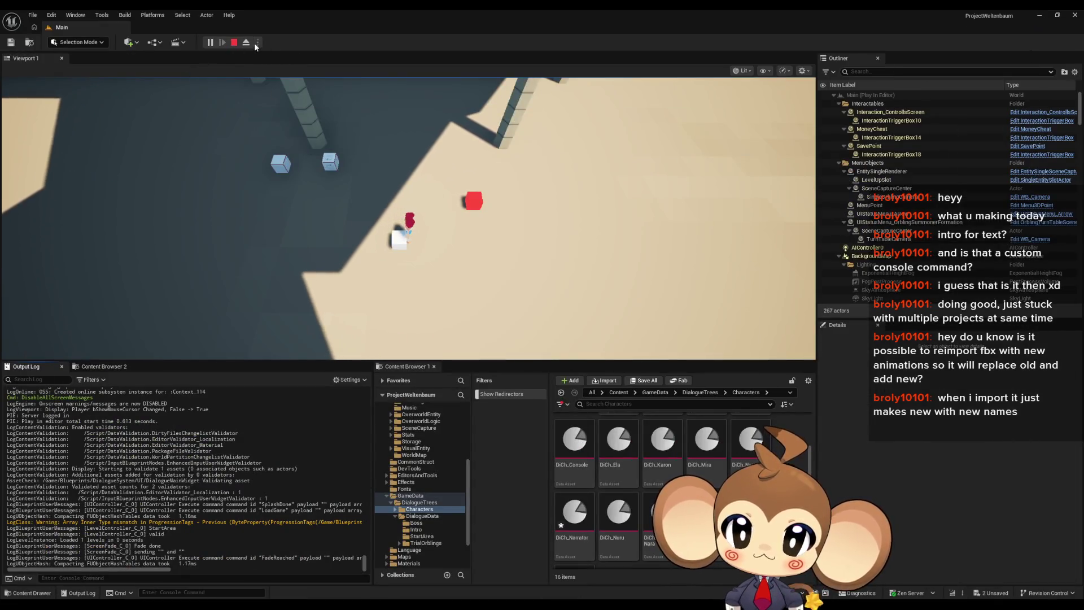
{"action": "left_click", "coordinate": [423, 205]}
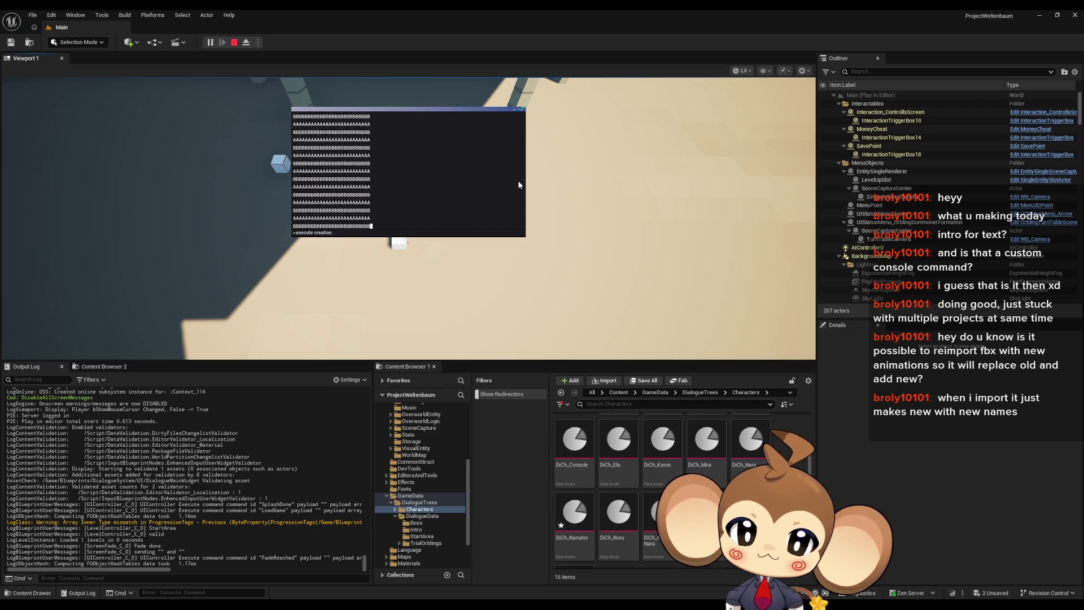
{"action": "left_click", "coordinate": [234, 43]}
{"action": "left_click", "coordinate": [221, 39]}
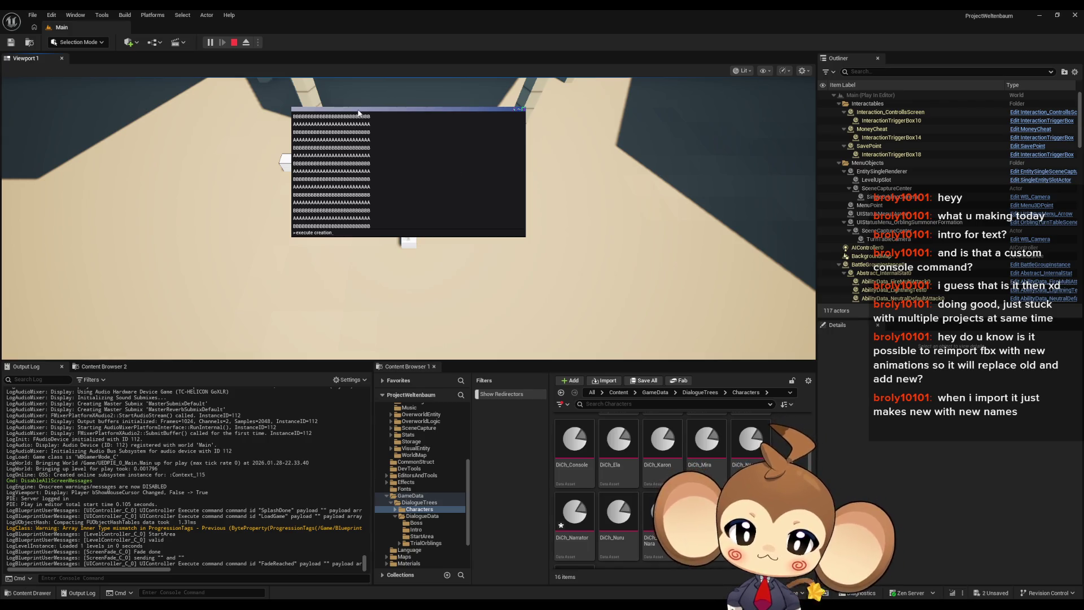
{"action": "left_click", "coordinate": [234, 43]}
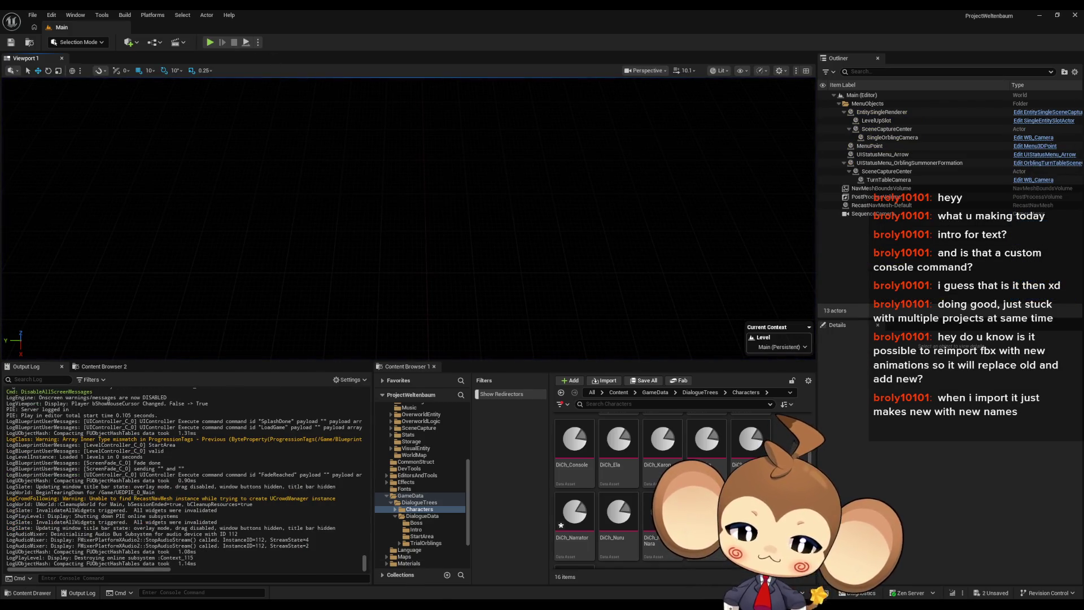
Reopen DD_FirstConsoleText, collapse and re-expand the second entry's text, then set it aside.
{"action": "mouse_move", "coordinate": [445, 581]}
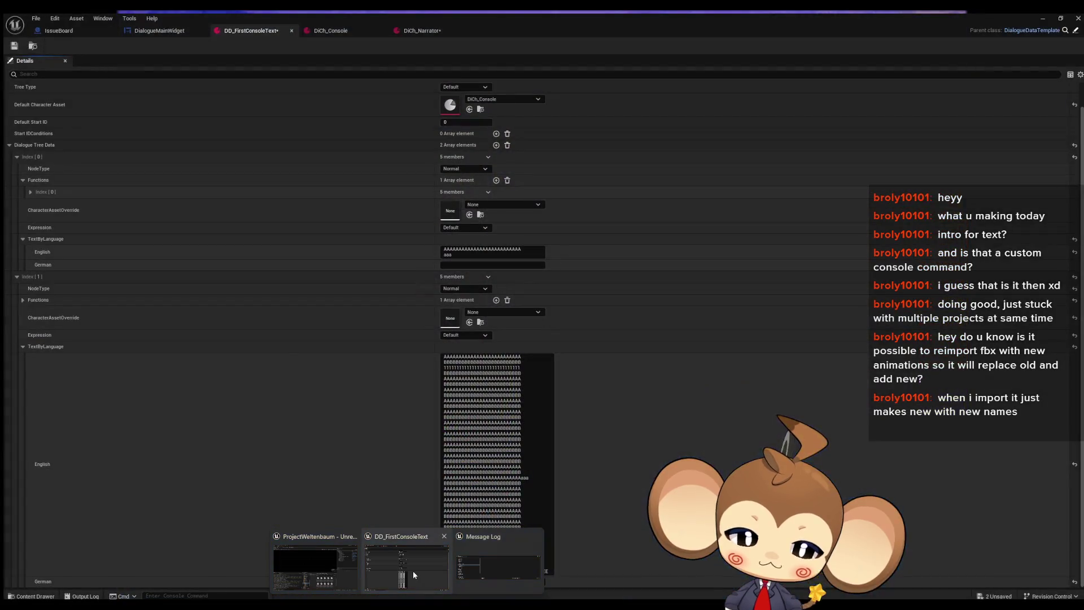
{"action": "left_click", "coordinate": [413, 570]}
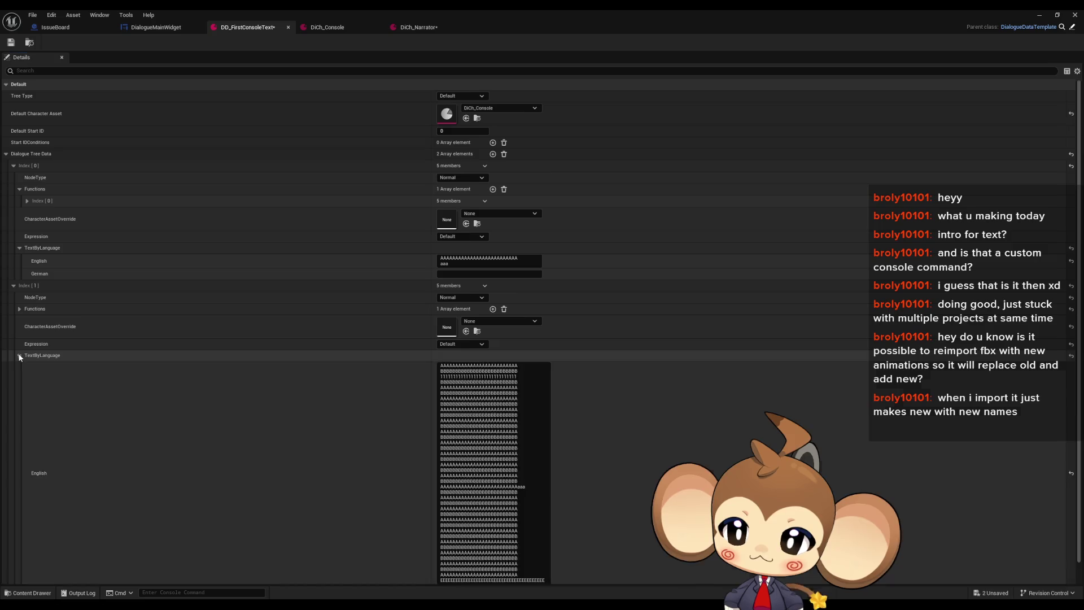
{"action": "left_click", "coordinate": [20, 356]}
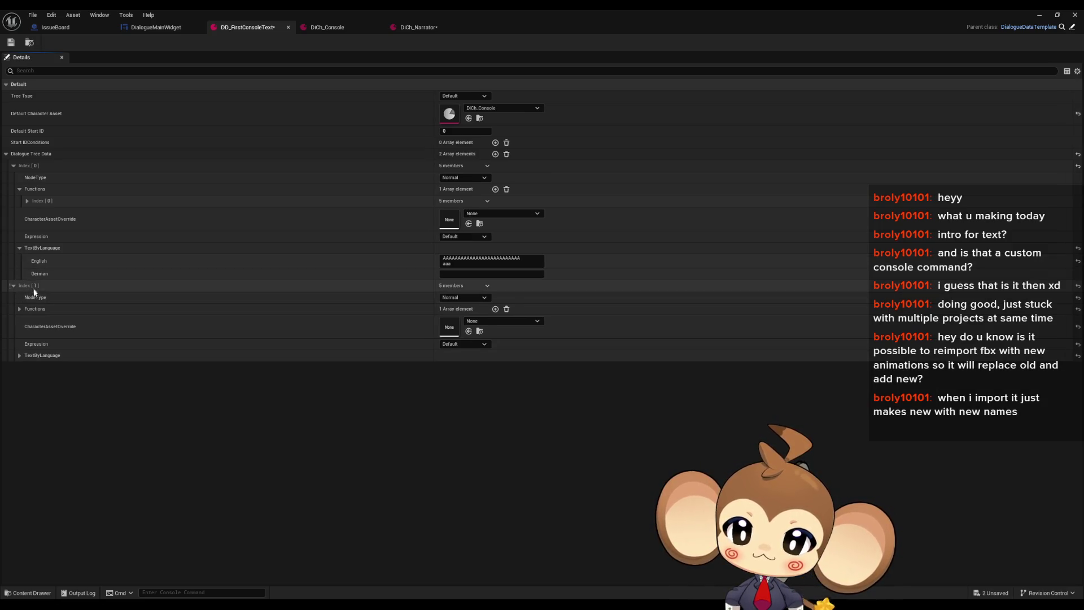
{"action": "left_click", "coordinate": [19, 355]}
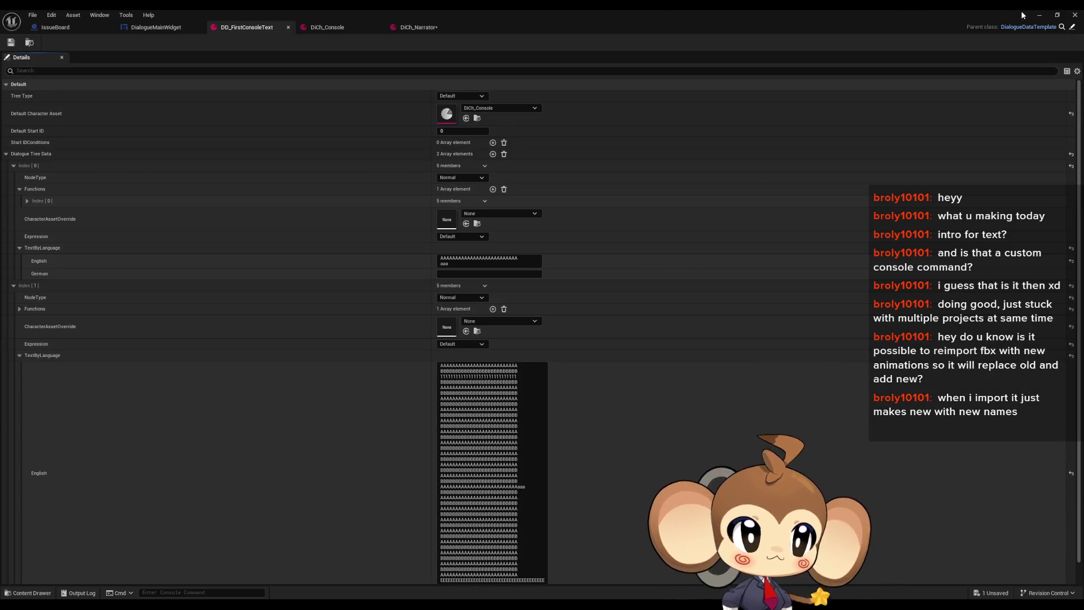
{"action": "left_click", "coordinate": [1039, 12]}
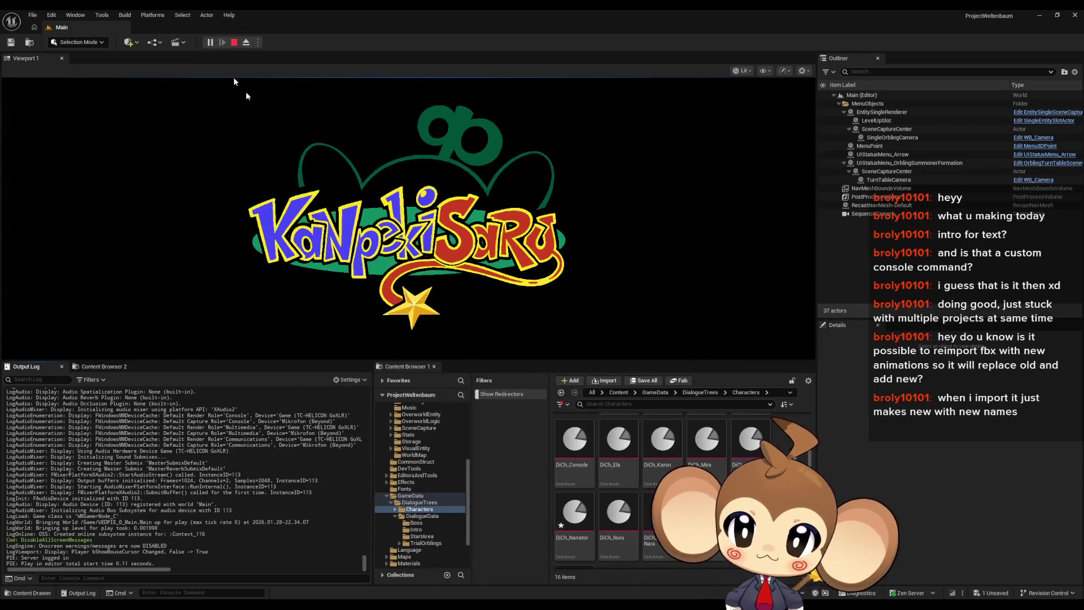
Stop the loaded game and add '1111' to the second entry's English text in DD_FirstConsoleText.
{"action": "left_click", "coordinate": [102, 310]}
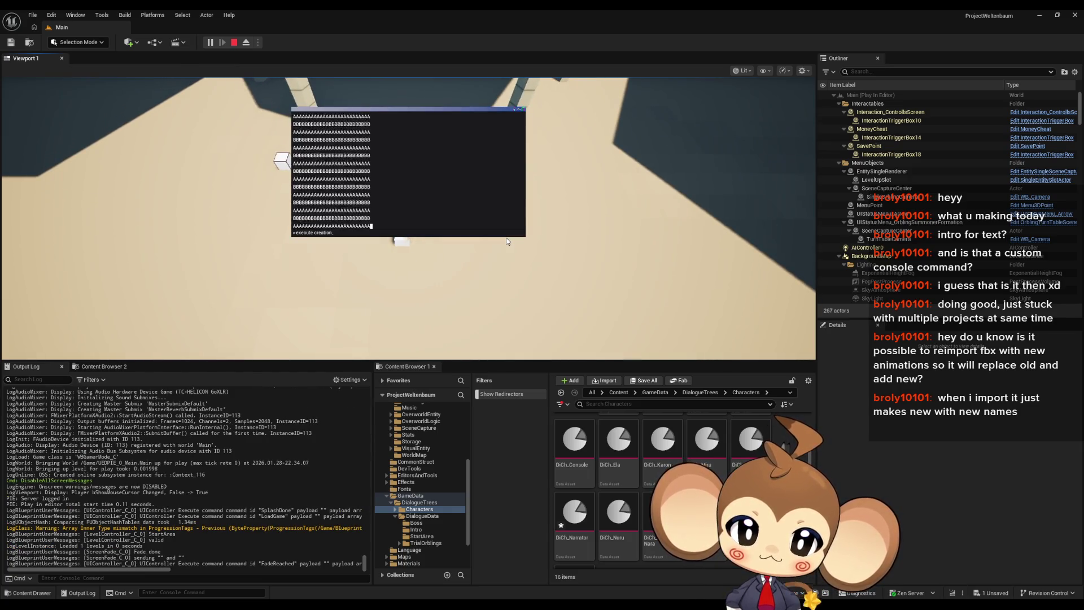
{"action": "left_click", "coordinate": [236, 46]}
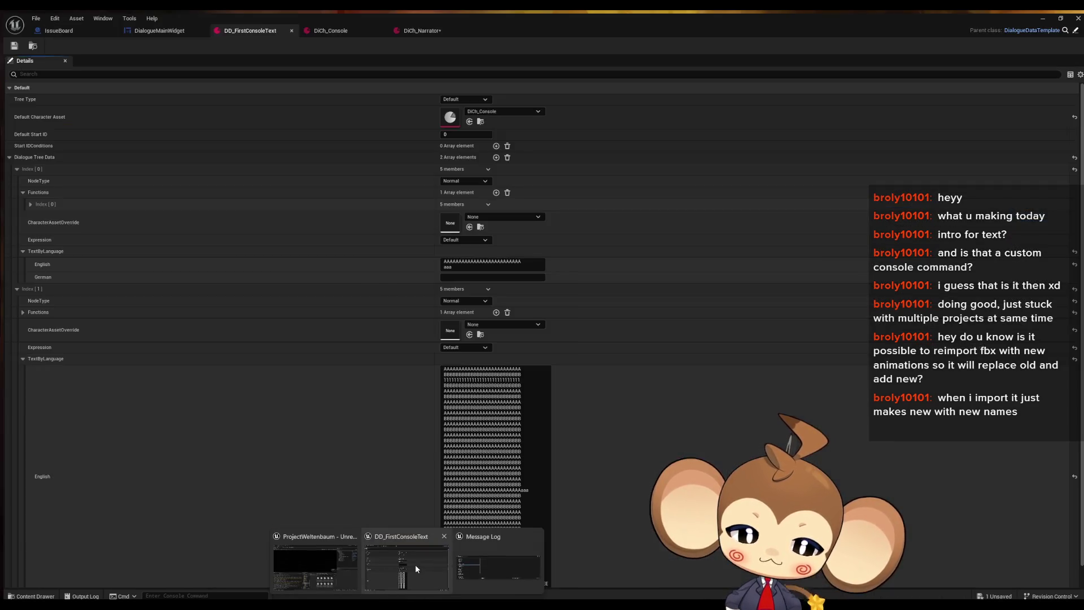
{"action": "left_click", "coordinate": [415, 565]}
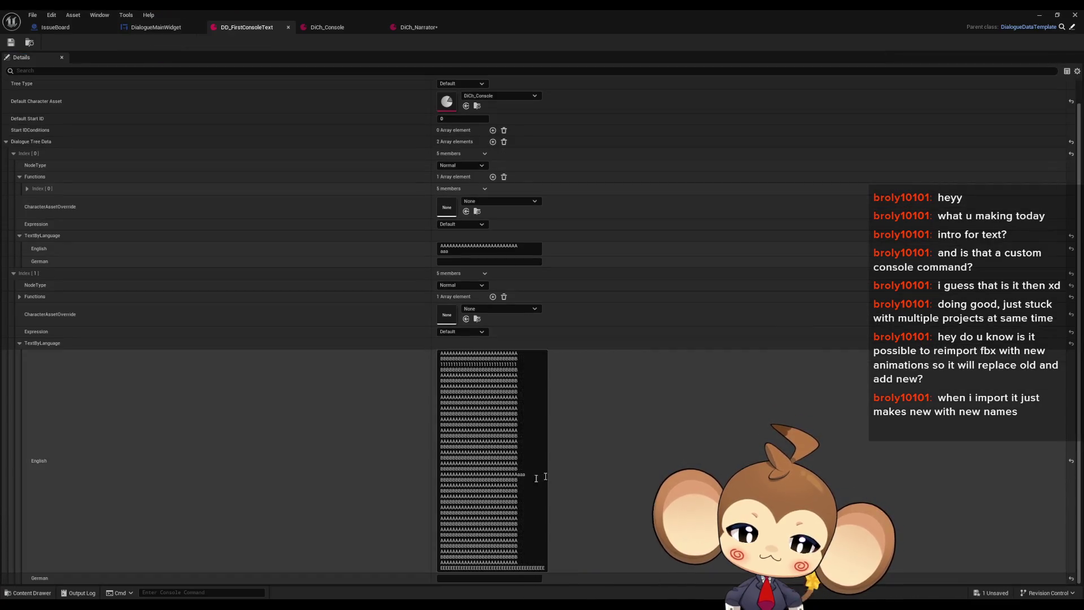
{"action": "left_click", "coordinate": [465, 392]}
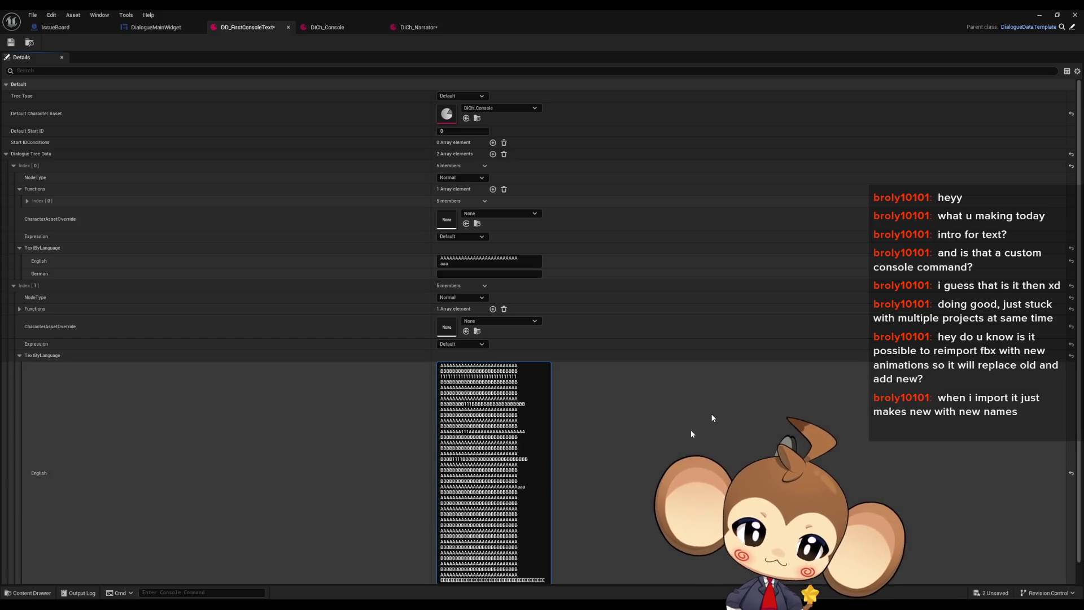
{"action": "type", "text": "1111"}
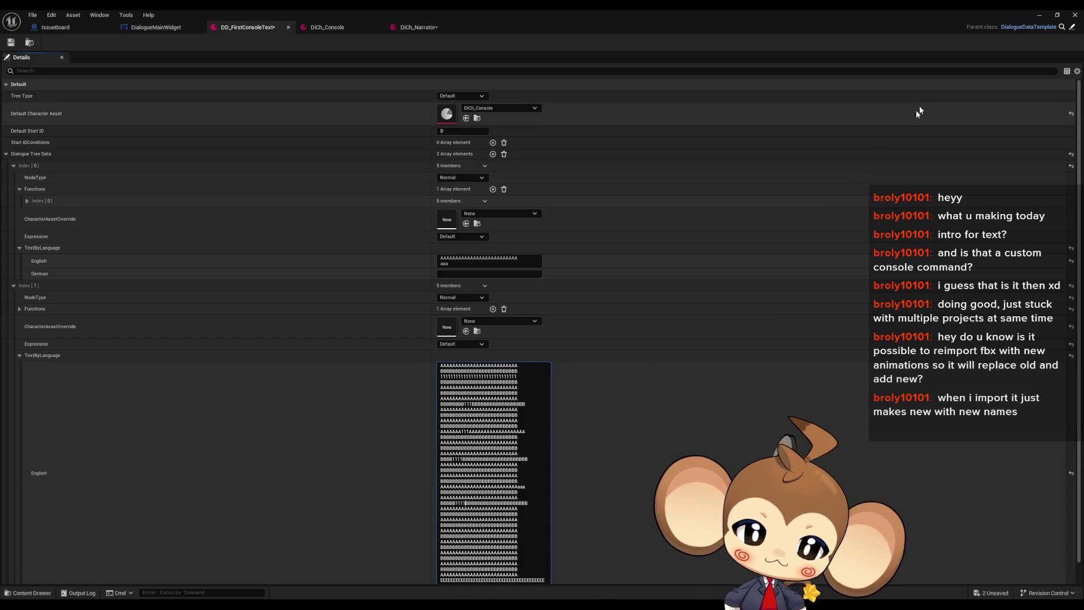
Relaunch play mode and get past the press-any-key screen to the game menu.
{"action": "left_click", "coordinate": [1039, 15]}
{"action": "left_click", "coordinate": [211, 44]}
{"action": "left_click", "coordinate": [387, 250]}
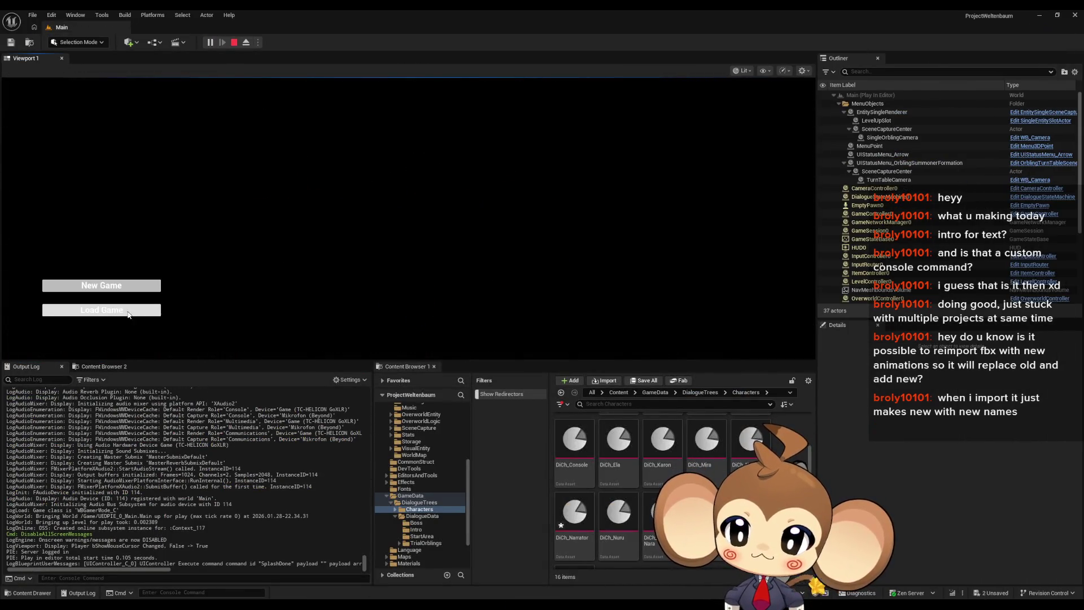
Load the saved game to view the console text with its rows of 1s, then stop.
{"action": "left_click", "coordinate": [129, 314]}
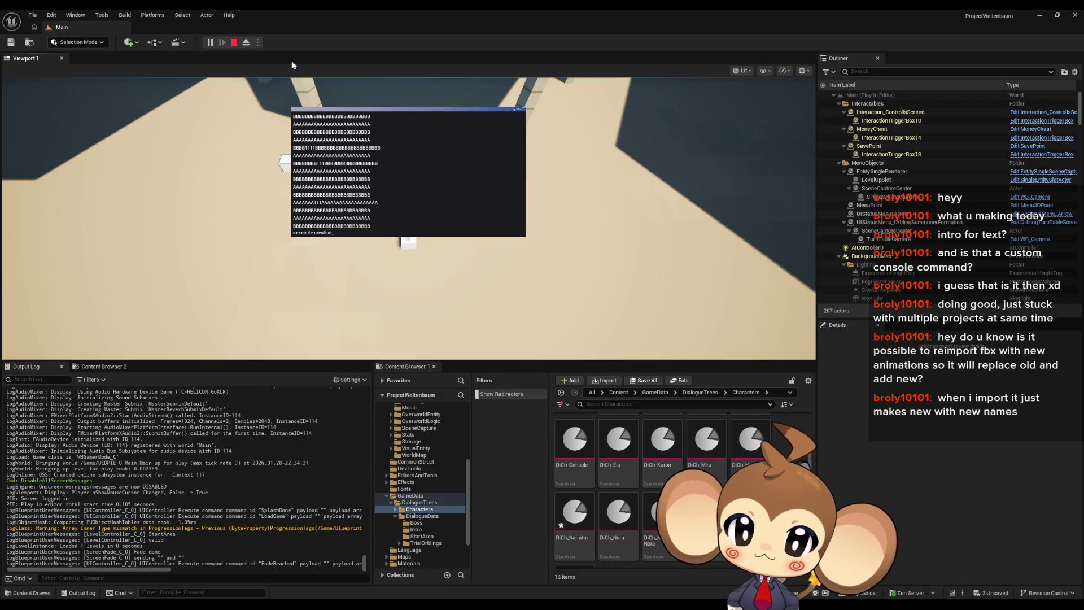
{"action": "left_click", "coordinate": [235, 45]}
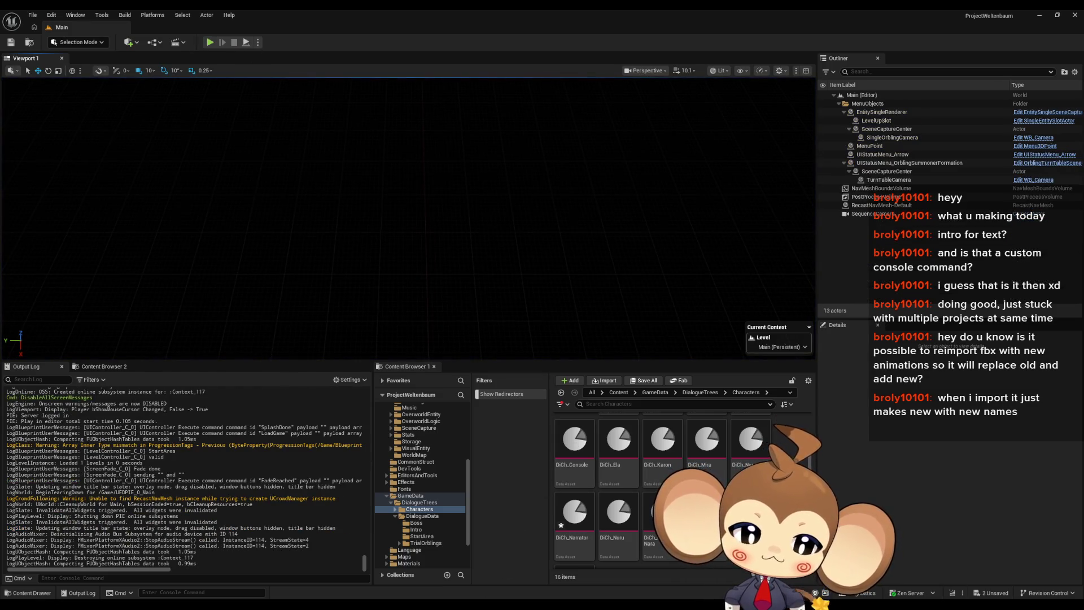
Select all the existing English text in DD_FirstConsoleText's Index [1] entry.
{"action": "left_click", "coordinate": [406, 559]}
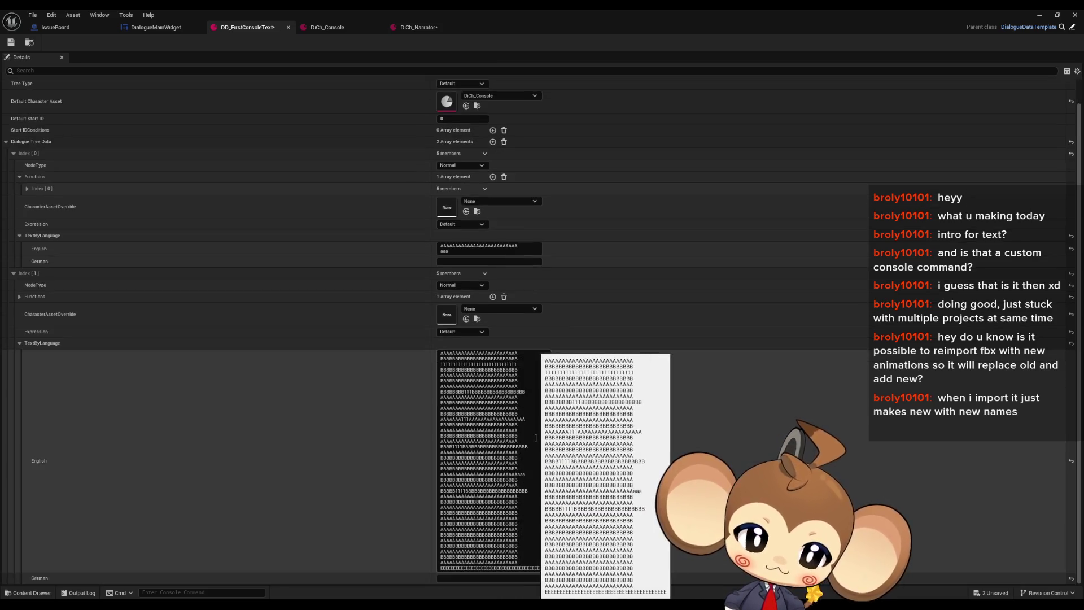
{"action": "left_click", "coordinate": [524, 513]}
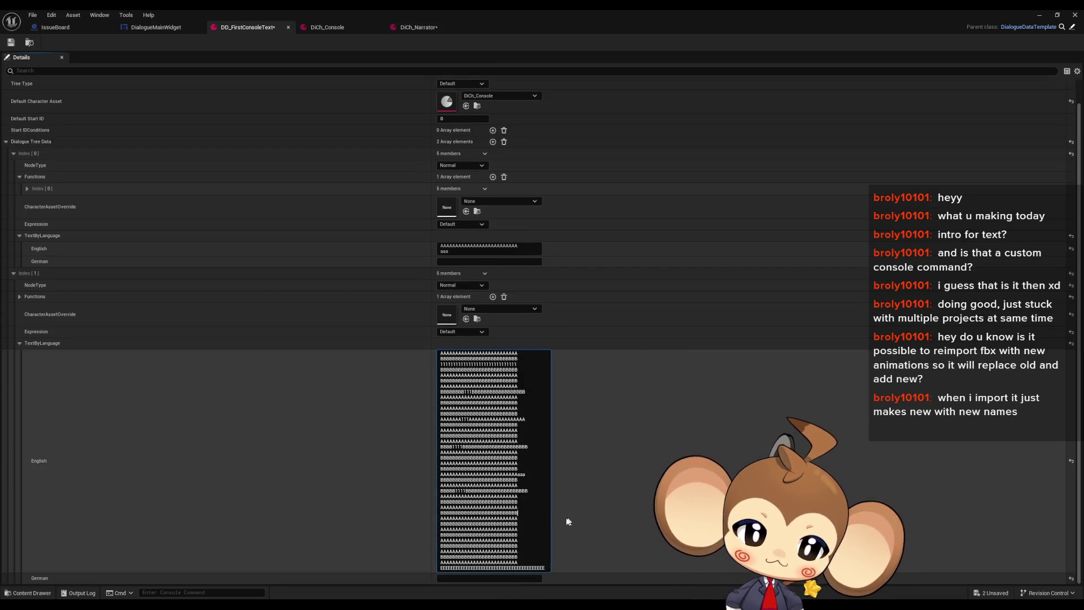
{"action": "scroll", "coordinate": [565, 395], "scroll_direction": "up", "scroll_amount": 1}
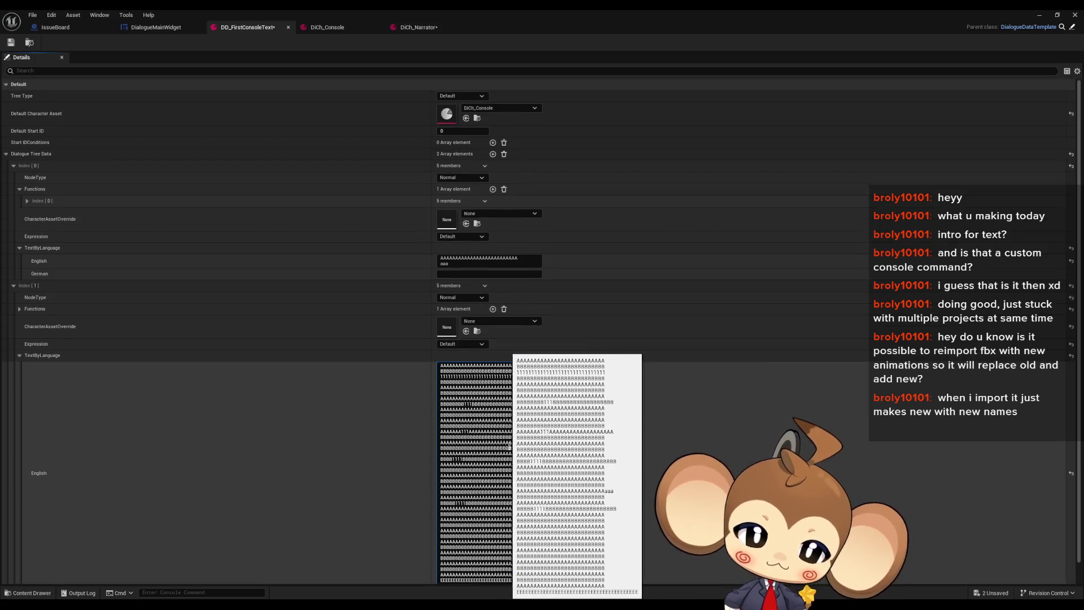
{"action": "scroll", "coordinate": [557, 405], "scroll_direction": "down", "scroll_amount": 1}
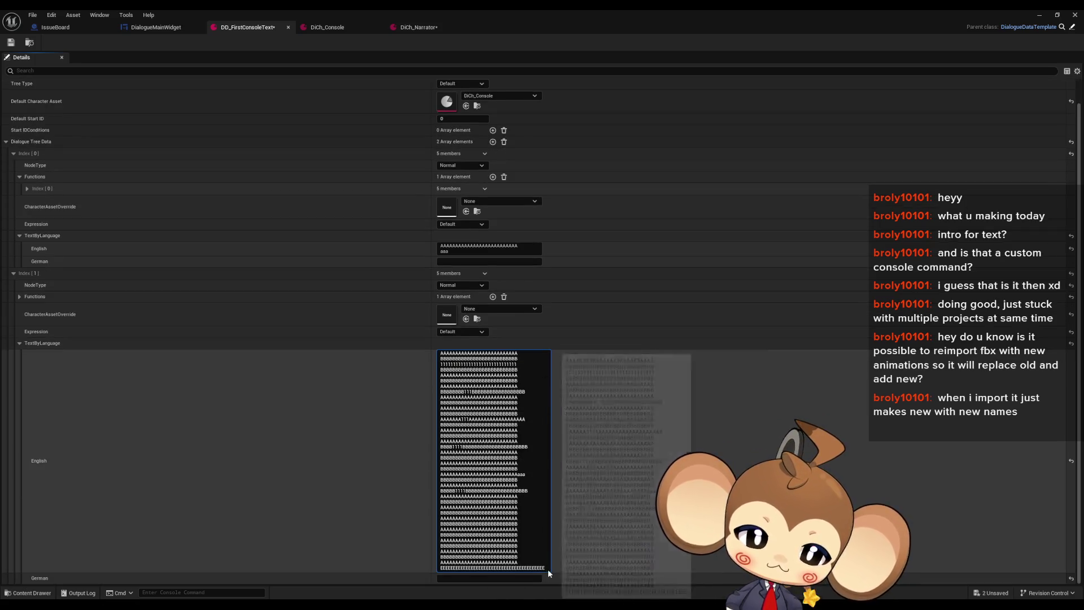
{"action": "left_click_drag", "start_coordinate": [548, 573], "coordinate": [678, 350]}
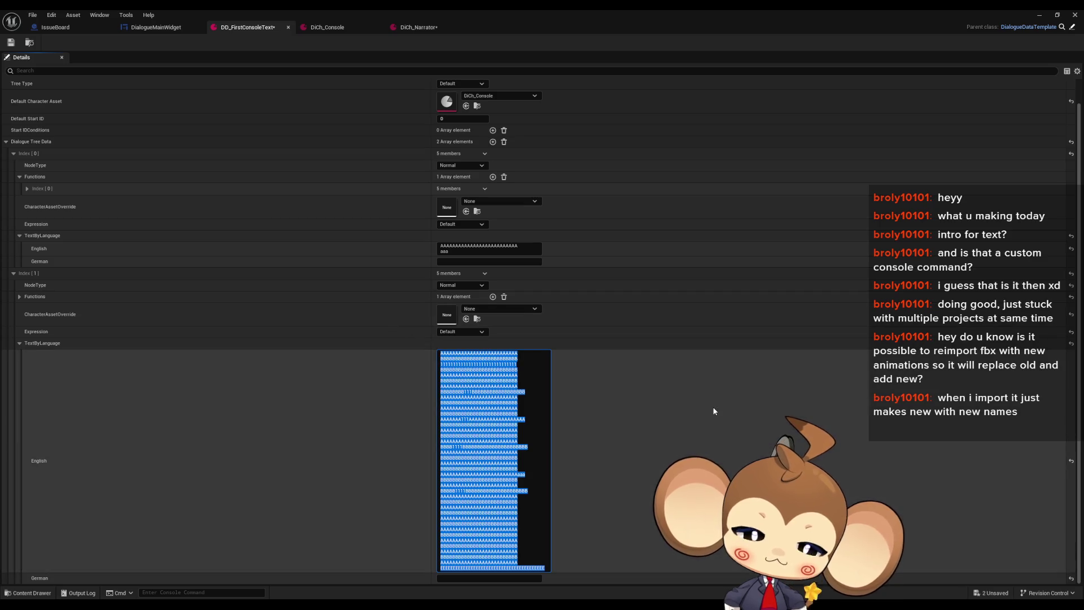
Replace it with separate lines AAA through ZZZ, then minimize the dialogue editor.
{"action": "type", "text": "AAA"}
{"action": "key", "text": "shift+Return"}
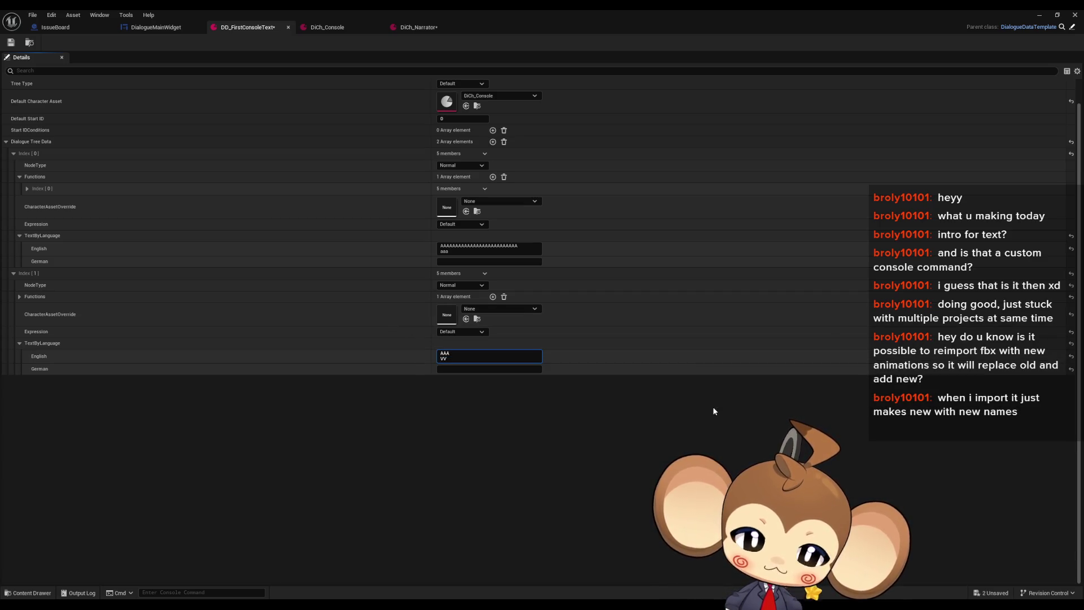
{"action": "key", "text": "shift+Return"}
{"action": "type", "text": "CCC"}
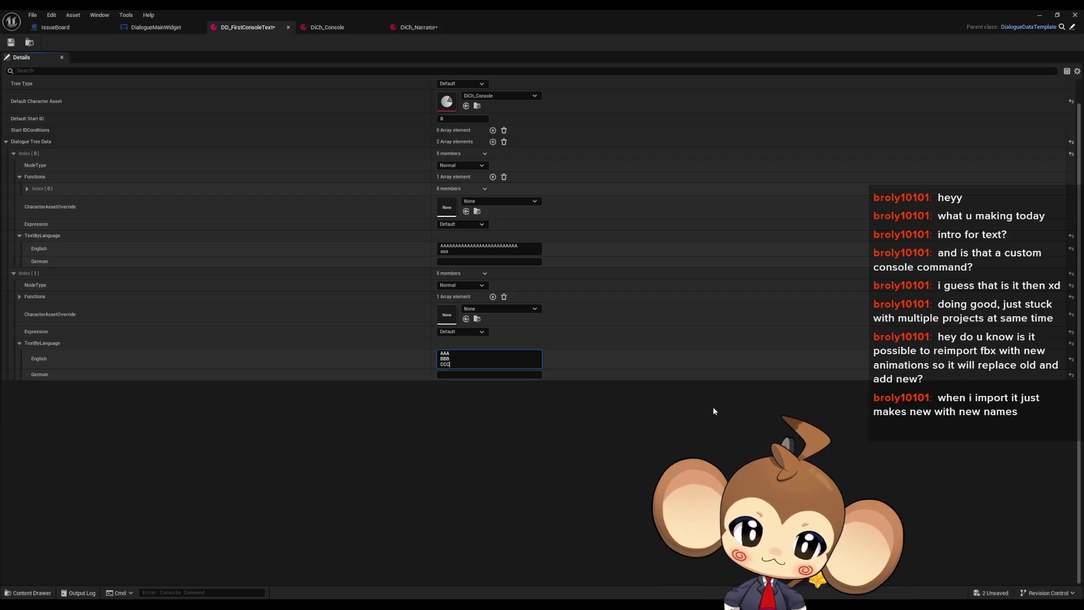
{"action": "key", "text": "shift+Return"}
{"action": "type", "text": "DDD"}
{"action": "key", "text": "shift+Return"}
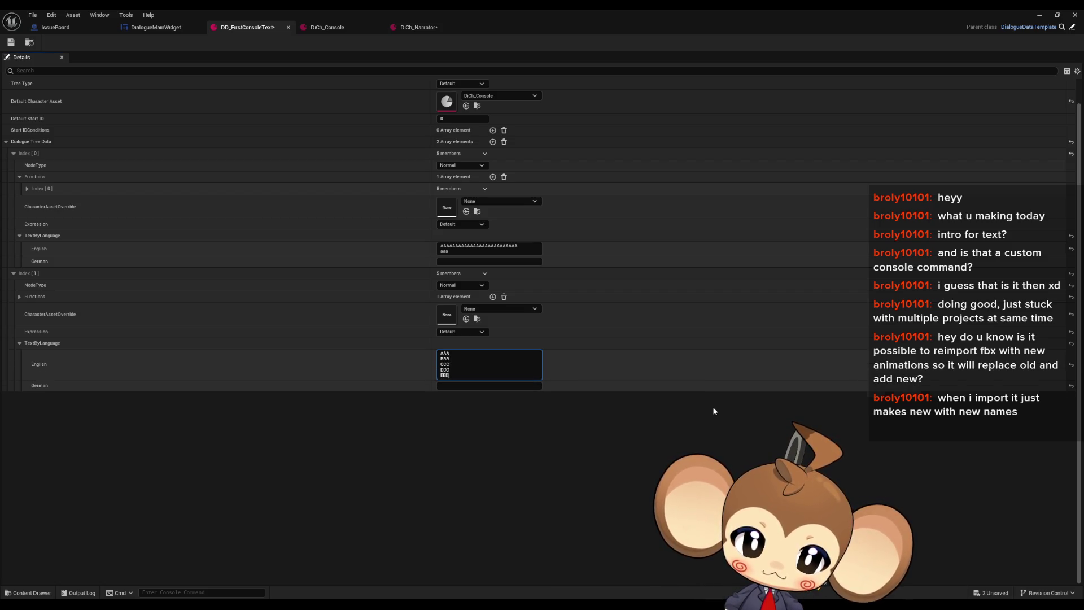
{"action": "key", "text": "shift+Return"}
{"action": "type", "text": "FFF"}
{"action": "key", "text": "shift+Return"}
{"action": "key", "text": "shift+Return"}
{"action": "key", "text": "shift+Return"}
{"action": "type", "text": "III"}
{"action": "key", "text": "shift+Return"}
{"action": "type", "text": "JJJ"}
{"action": "key", "text": "shift+Return"}
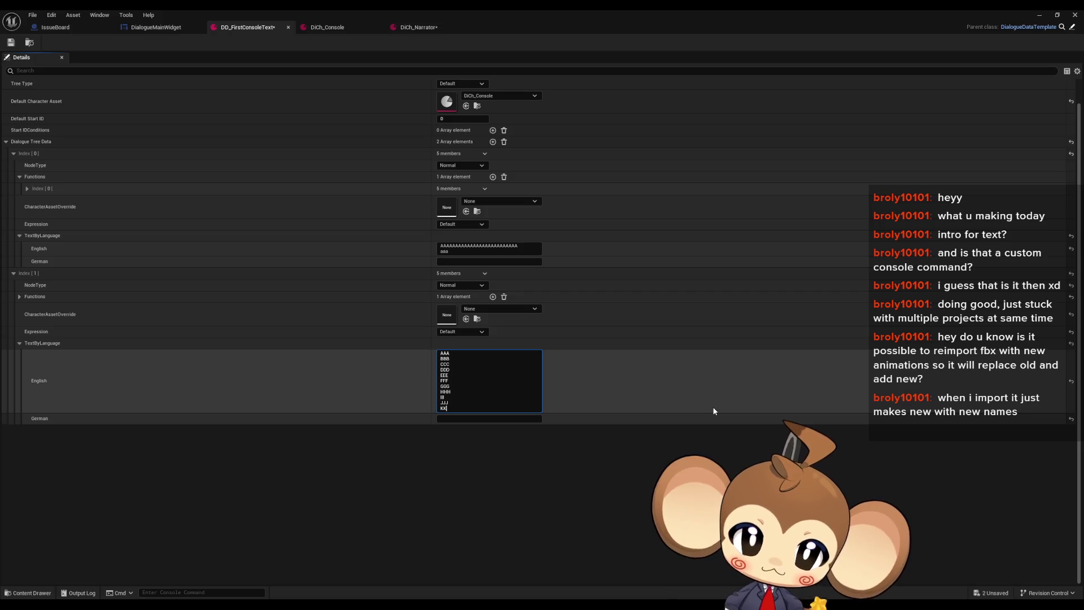
{"action": "type", "text": "K"}
{"action": "key", "text": "shift+Return"}
{"action": "key", "text": "shift+Return"}
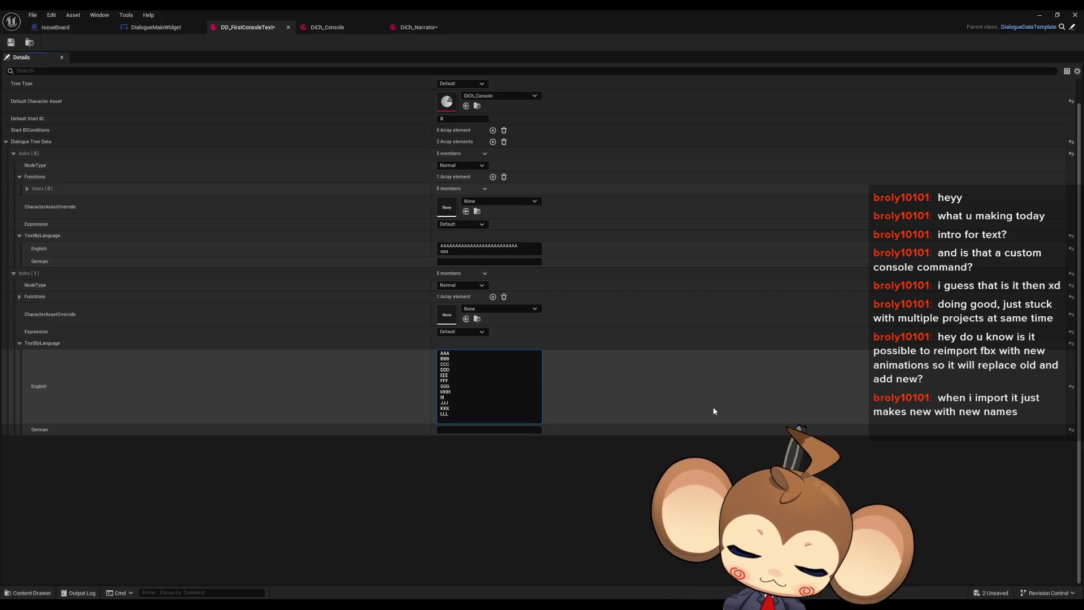
{"action": "key", "text": "shift+Return"}
{"action": "key", "text": "shift+Return"}
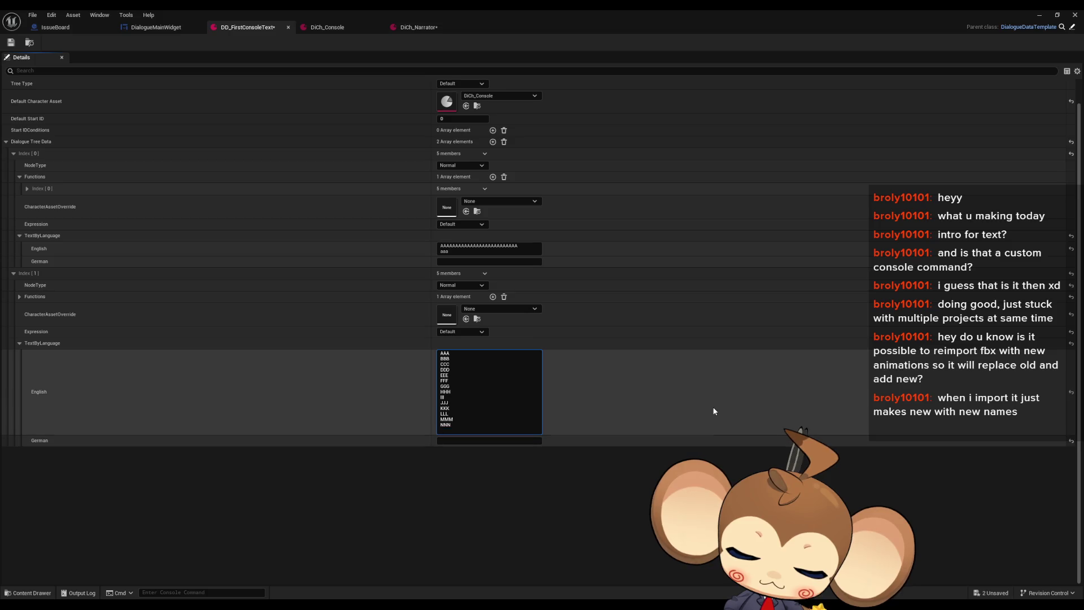
{"action": "key", "text": "shift+Return"}
{"action": "type", "text": "PPP"}
{"action": "key", "text": "shift+Return"}
{"action": "type", "text": "Q"}
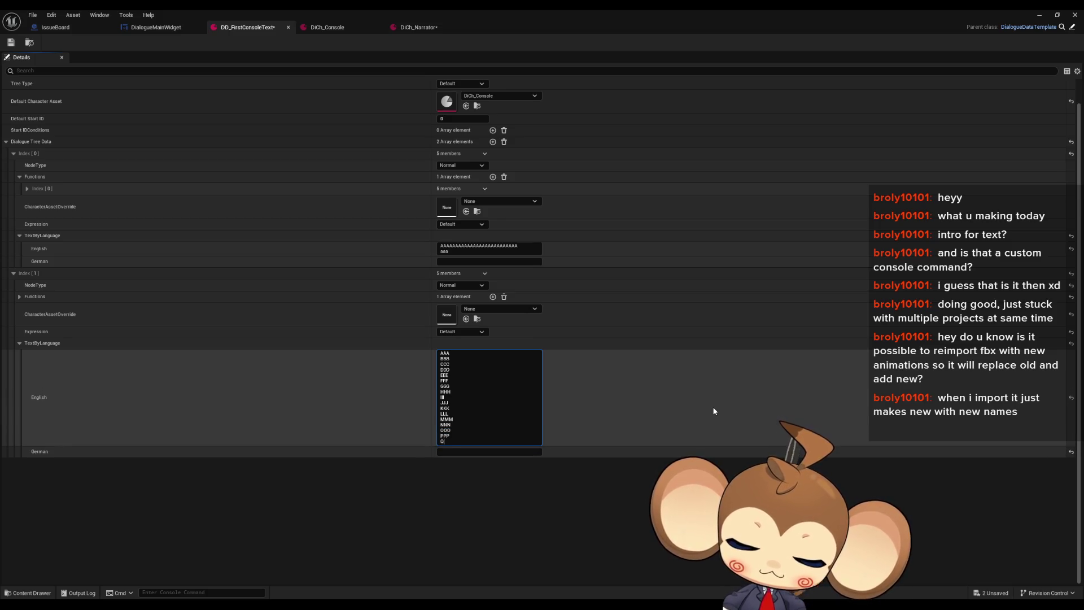
{"action": "key", "text": "shift+Return"}
{"action": "type", "text": "RRR"}
{"action": "key", "text": "shift+Return"}
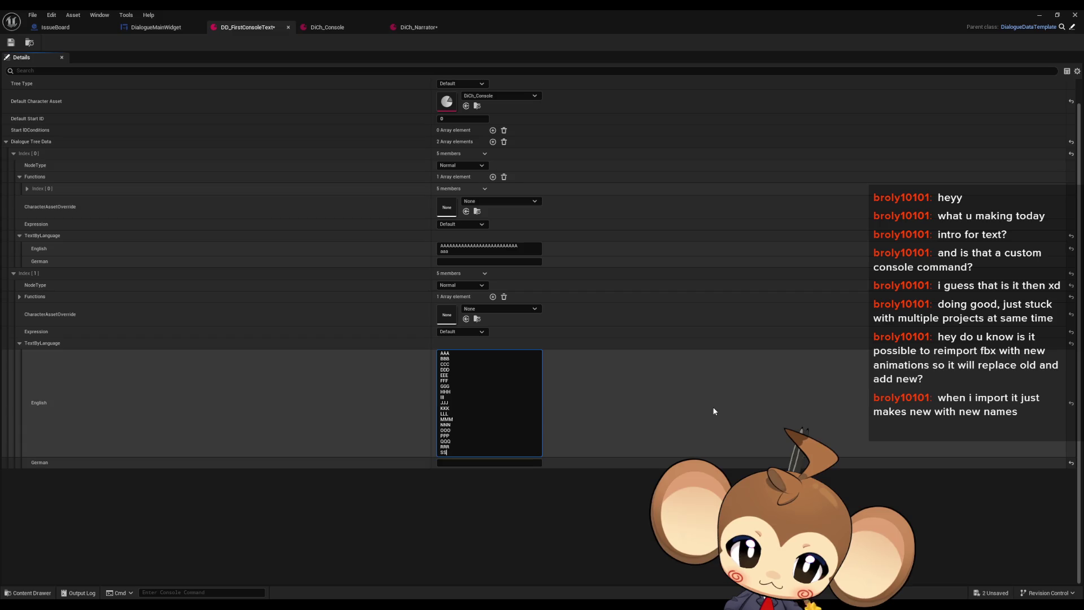
{"action": "type", "text": "S"}
{"action": "key", "text": "shift+Return"}
{"action": "type", "text": "TTT"}
{"action": "key", "text": "shift+Return"}
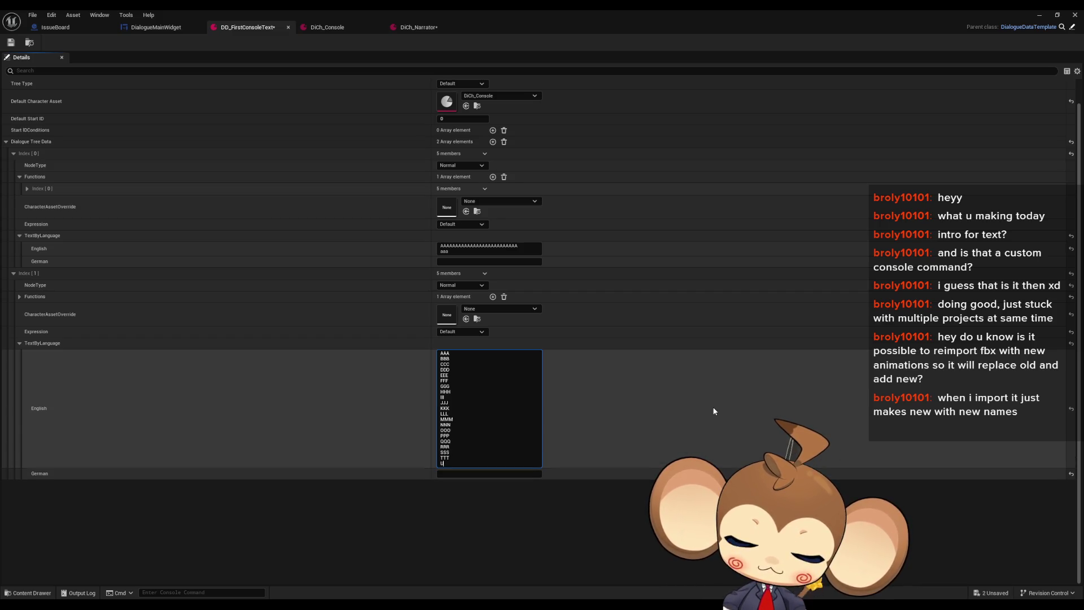
{"action": "key", "text": "shift+Return"}
{"action": "type", "text": "VVV"}
{"action": "key", "text": "shift+Return"}
{"action": "key", "text": "shift+Return"}
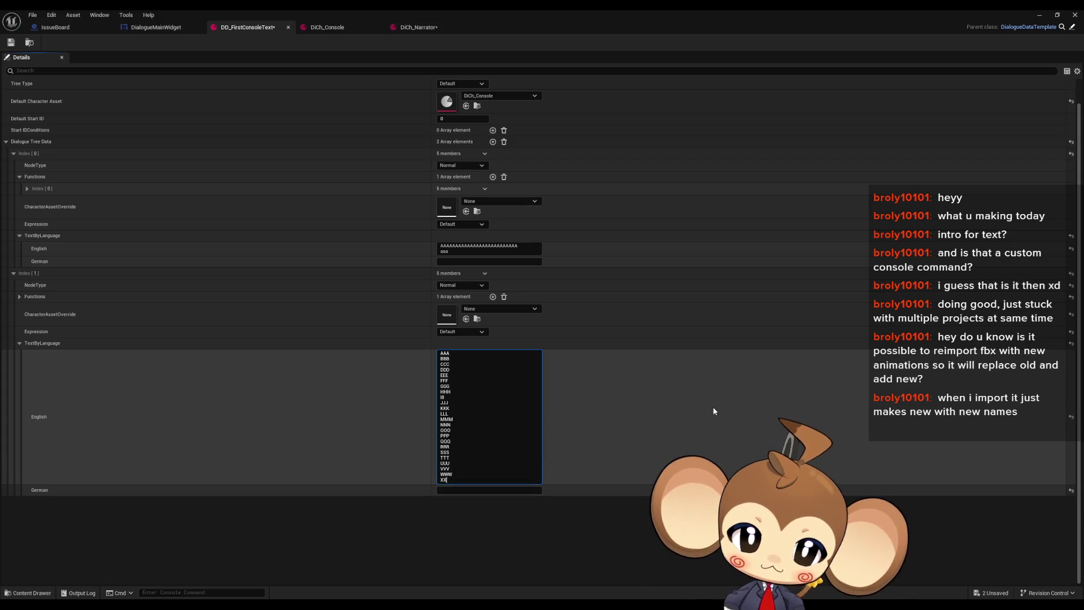
{"action": "type", "text": "X"}
{"action": "key", "text": "shift+Return"}
{"action": "key", "text": "shift+Return"}
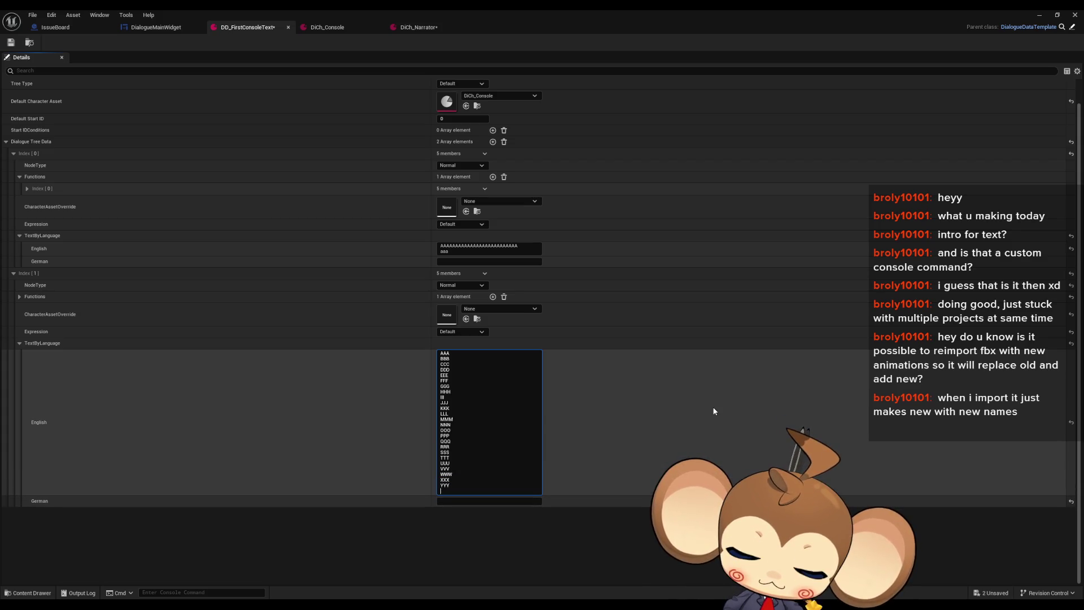
{"action": "key", "text": "shift+Return"}
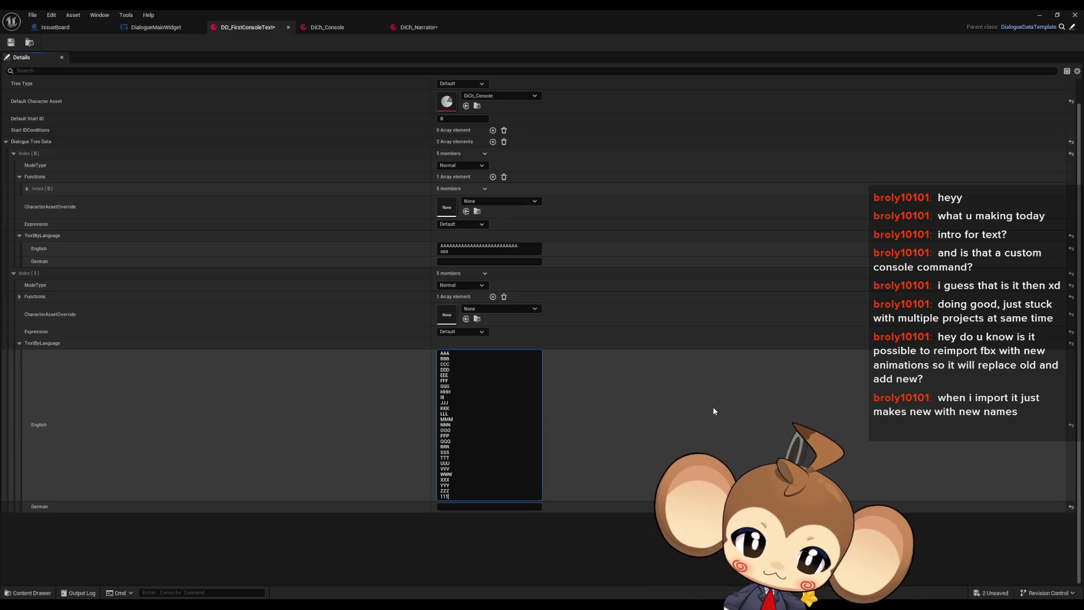
{"action": "left_click", "coordinate": [1040, 14]}
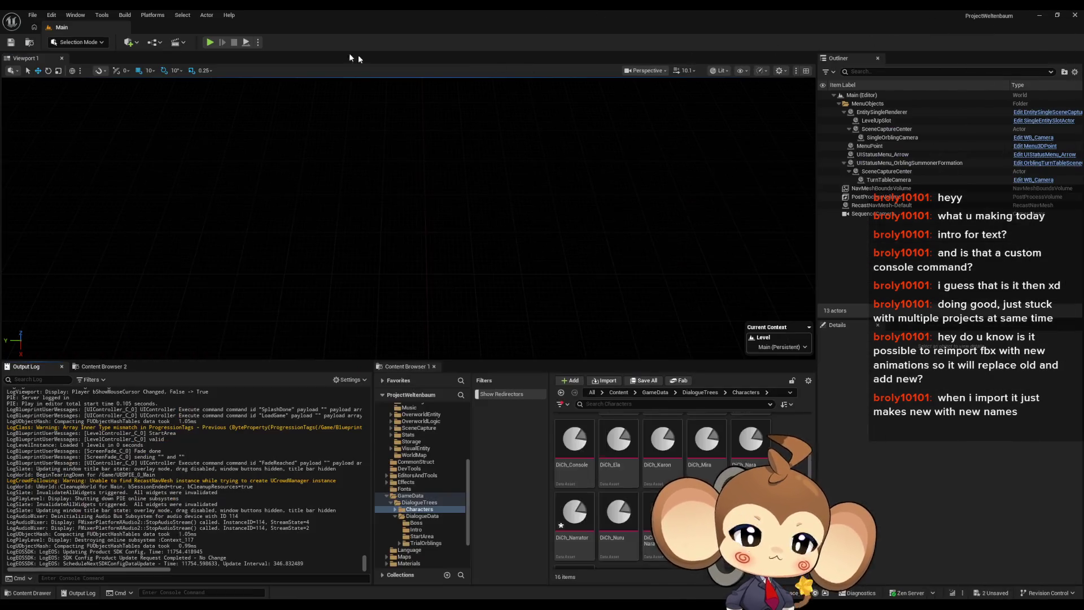
Play the level to view the AAA–ZZZ console lines, then stop and reopen DD_FirstConsoleText.
{"action": "left_click", "coordinate": [208, 43]}
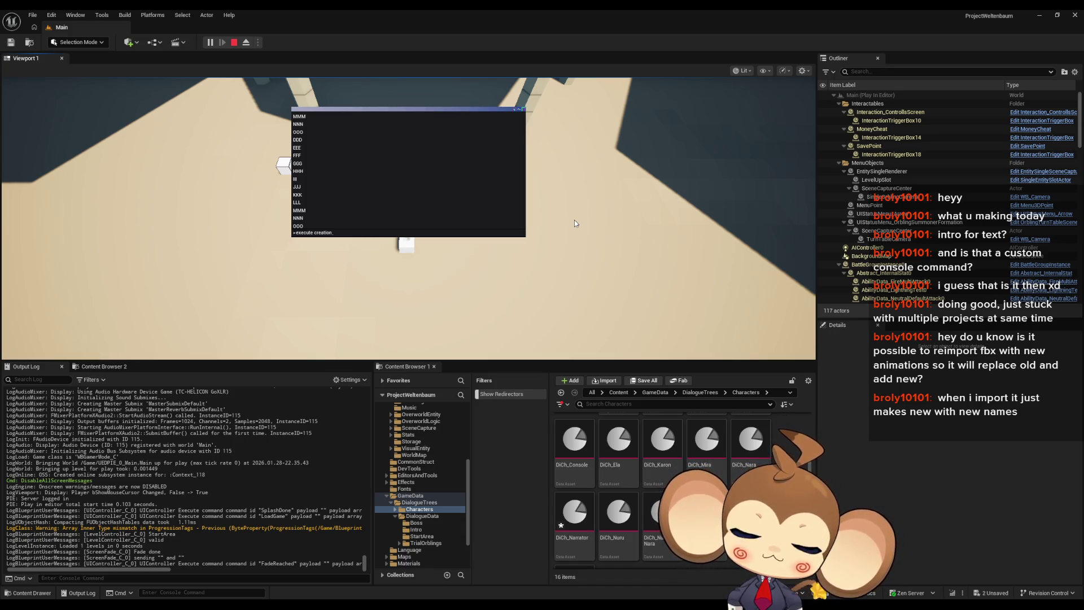
{"action": "left_click", "coordinate": [234, 42]}
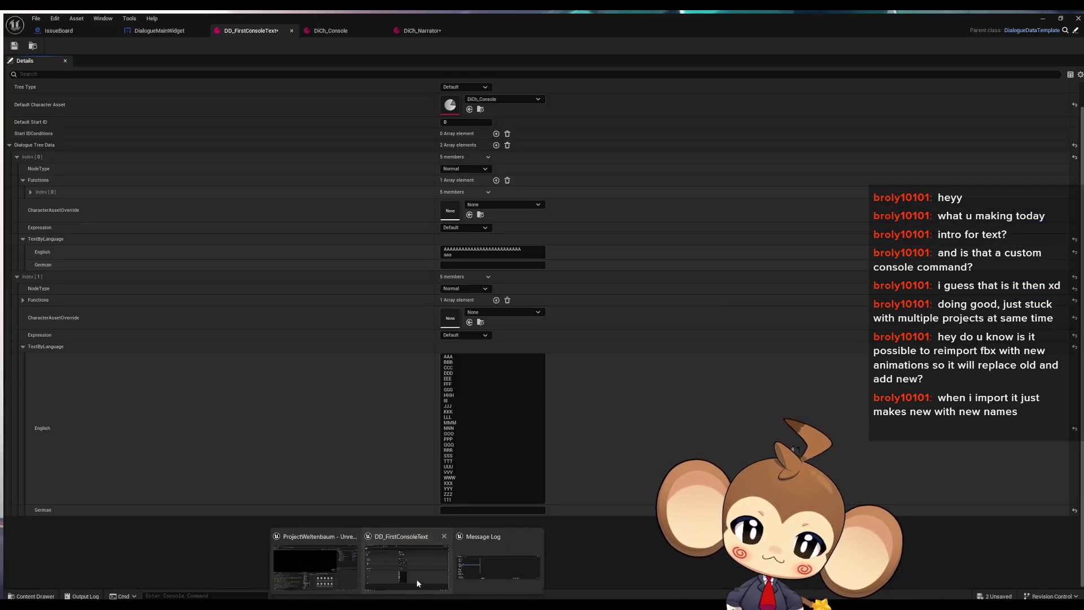
{"action": "left_click", "coordinate": [418, 584]}
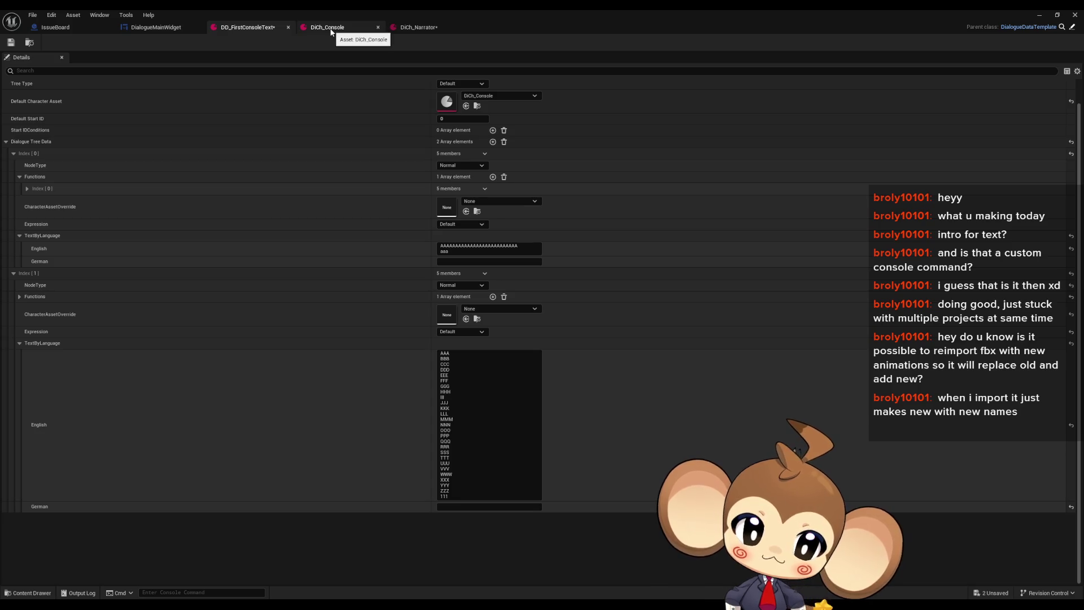
Change DiCh_Console's TypeSpeed from 0.04 to 0.1 and minimize the character asset.
{"action": "left_click", "coordinate": [331, 32]}
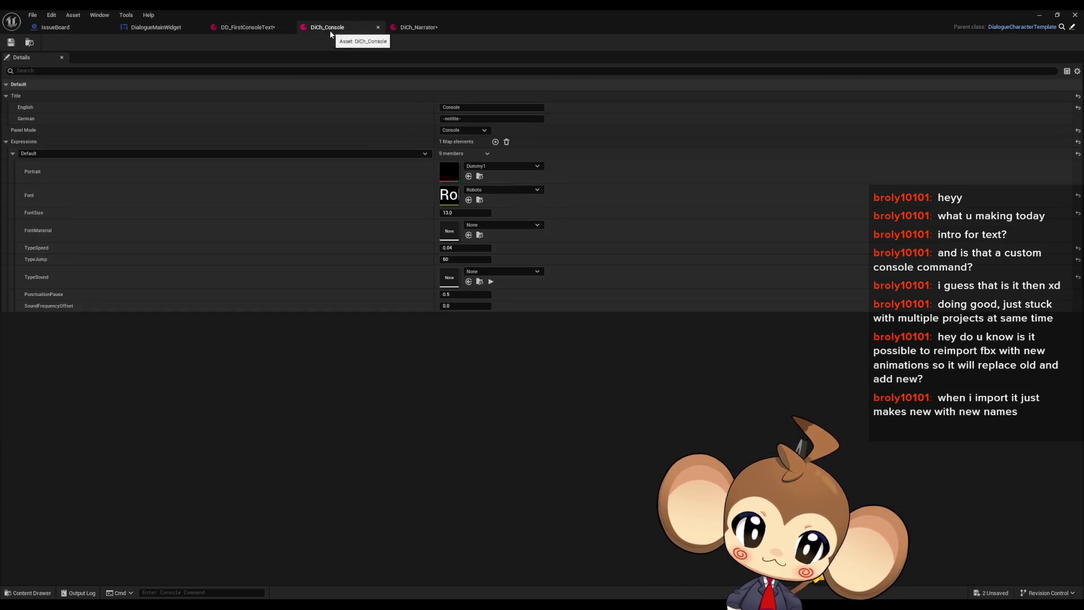
{"action": "left_click", "coordinate": [455, 250]}
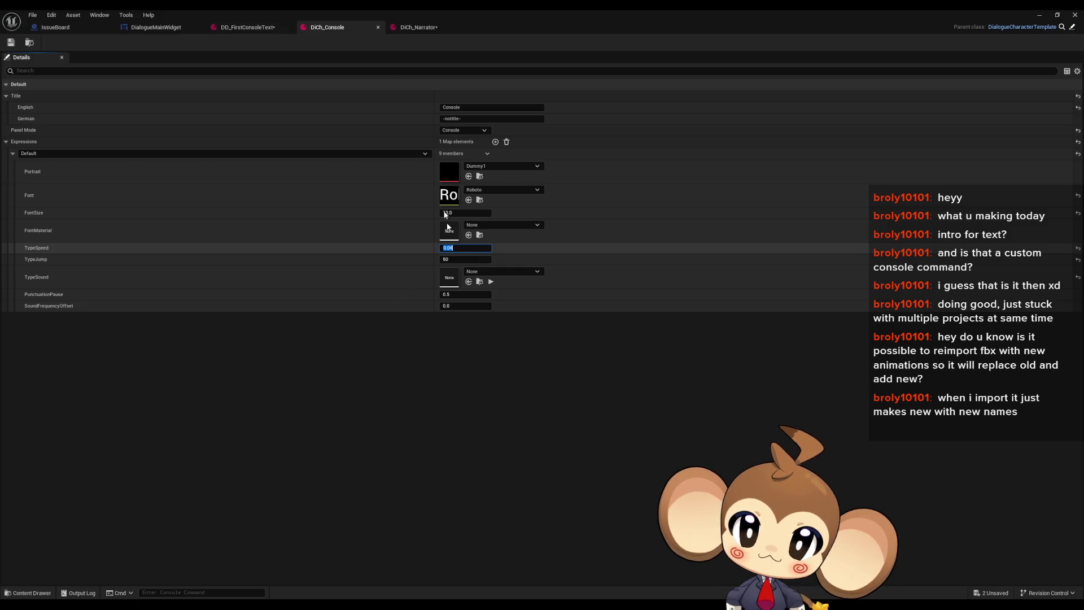
{"action": "type", "text": "0.1"}
{"action": "key", "text": "Return"}
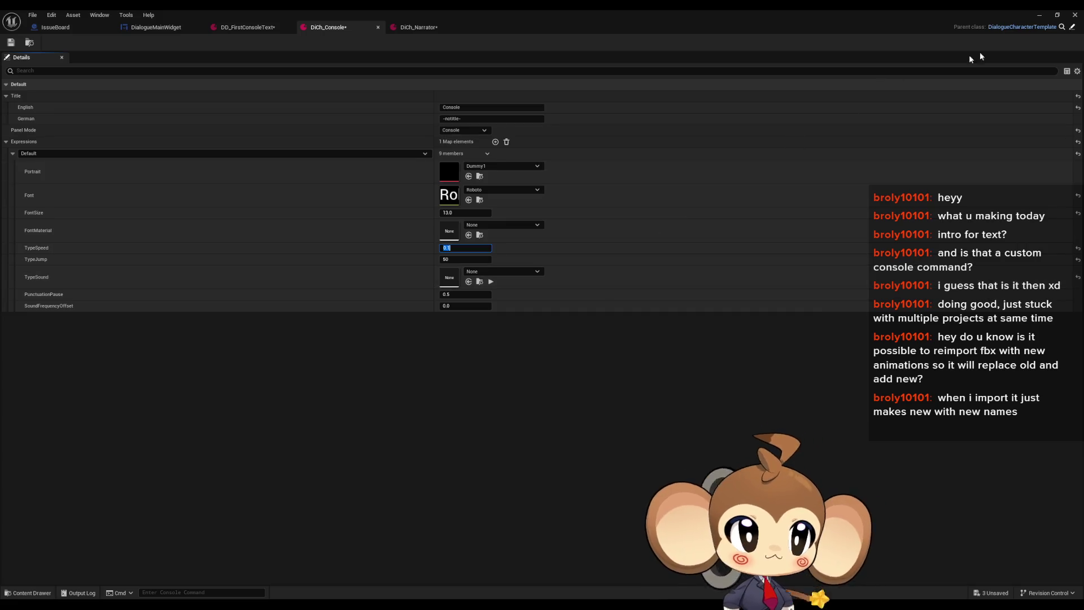
{"action": "left_click", "coordinate": [1040, 14]}
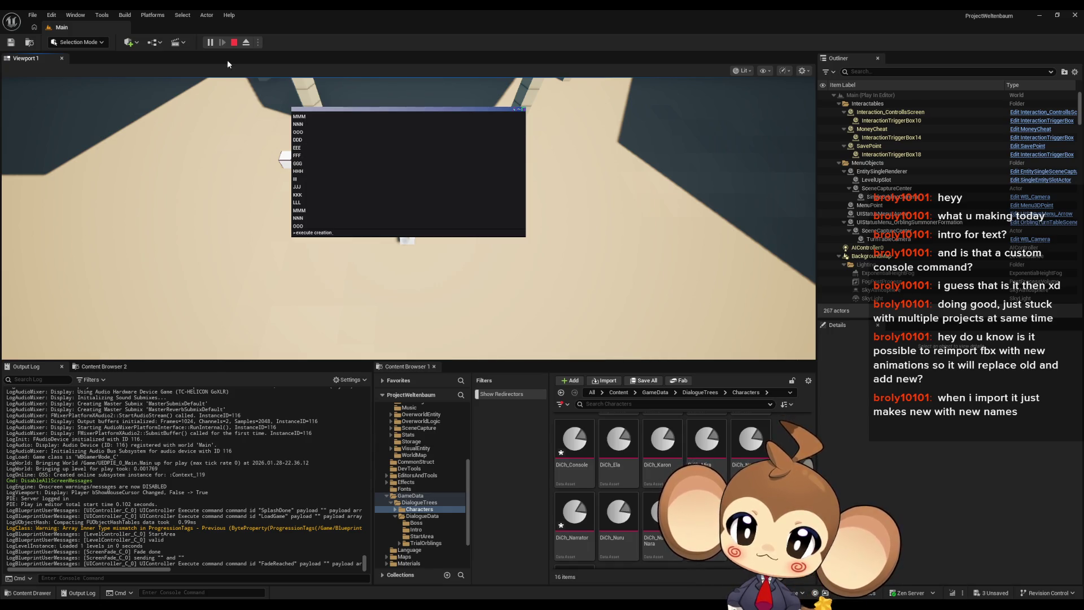
Restart the play session and set DiCh_Console's TypeSpeed to 0.8.
{"action": "left_click", "coordinate": [233, 42]}
{"action": "left_click", "coordinate": [215, 41]}
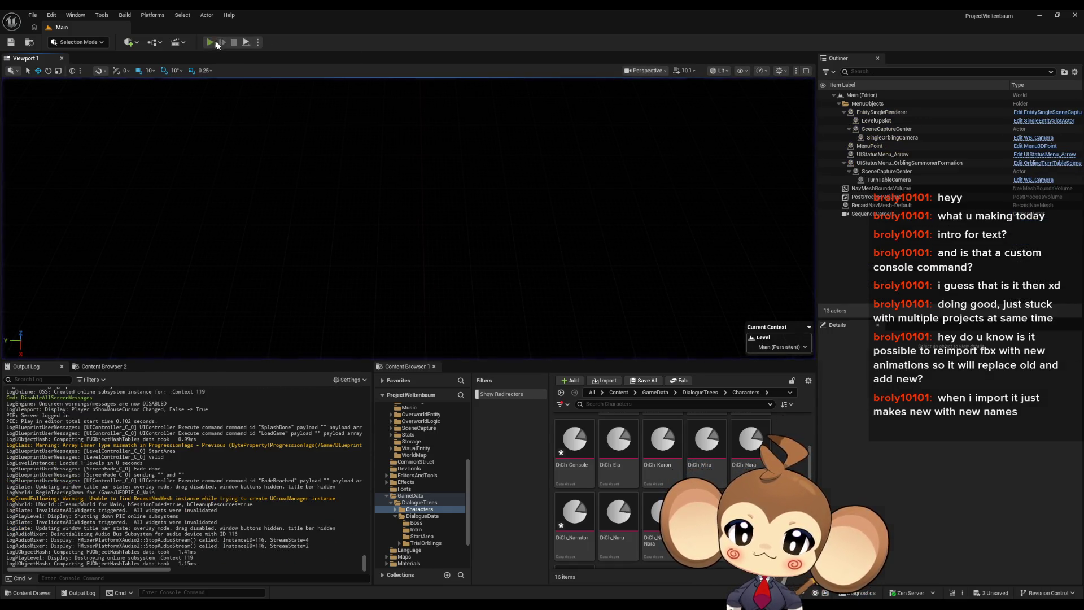
{"action": "left_click", "coordinate": [334, 180]}
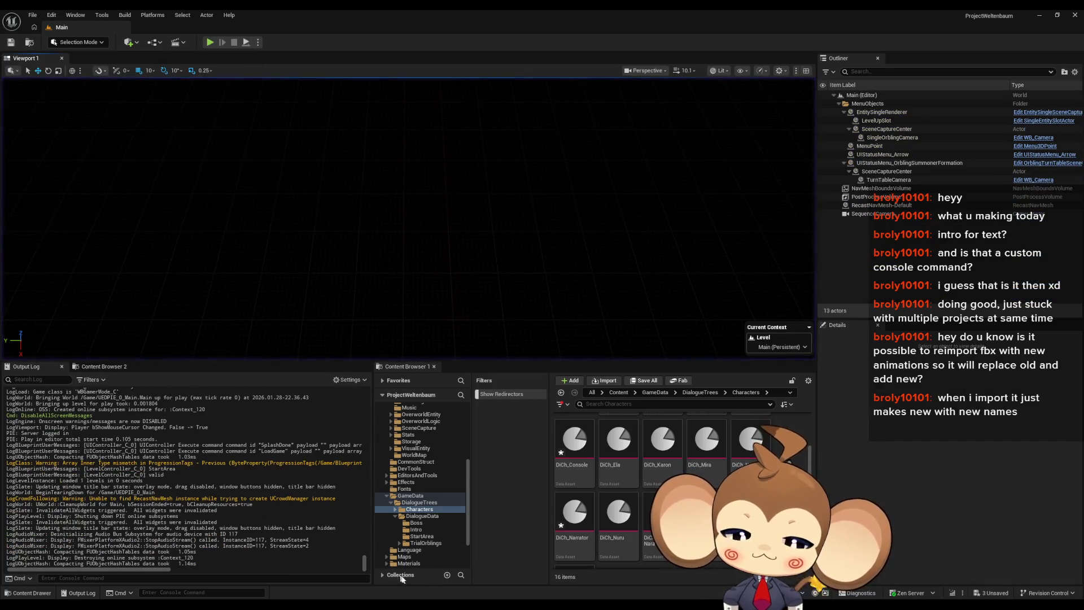
{"action": "mouse_move", "coordinate": [407, 604]}
{"action": "left_click", "coordinate": [429, 572]}
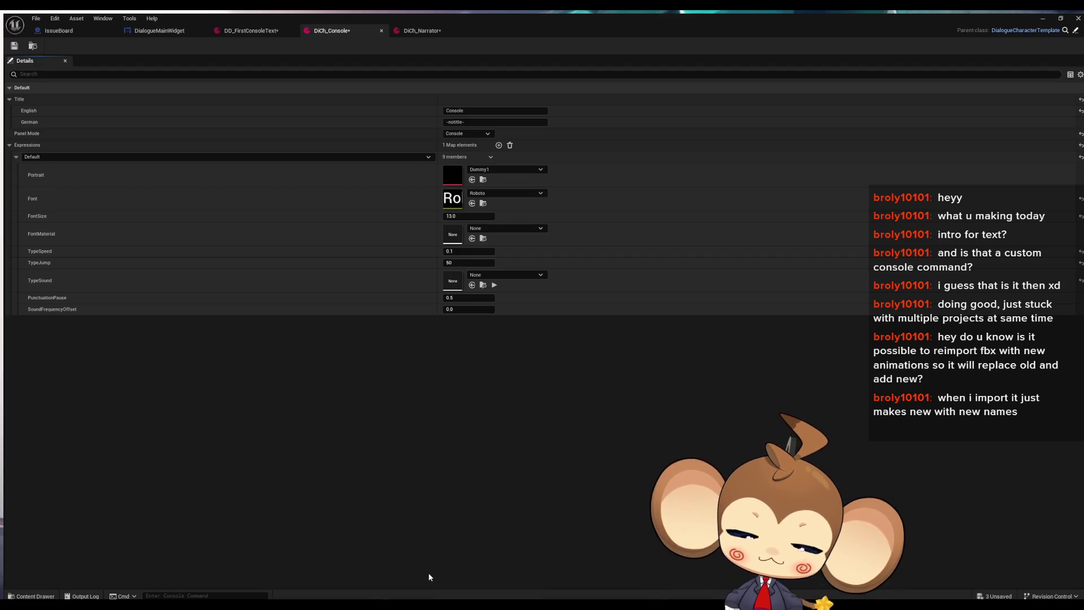
{"action": "left_click", "coordinate": [452, 248]}
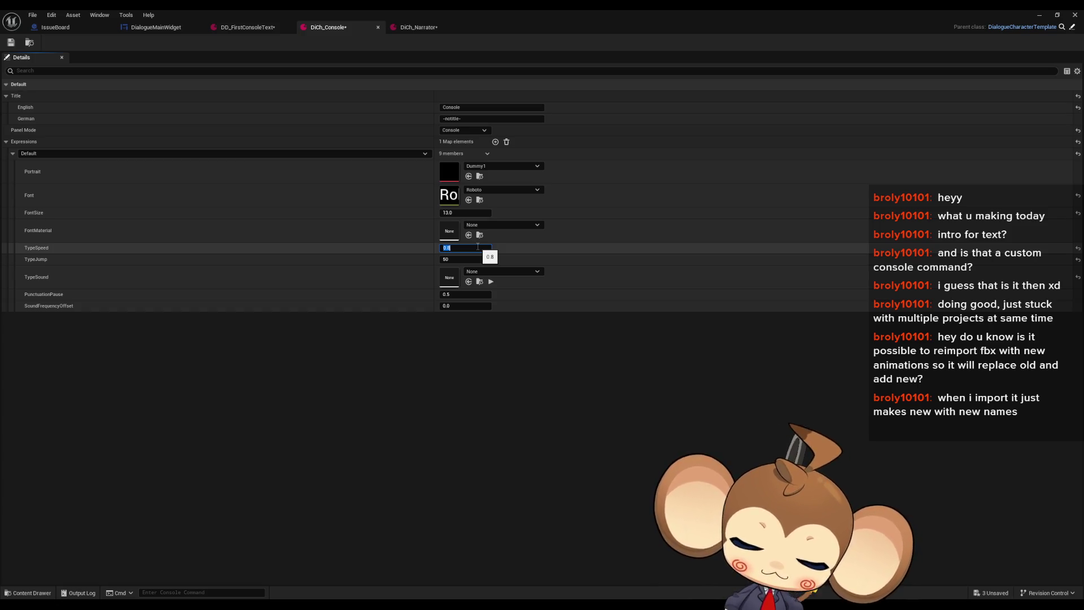
{"action": "left_click", "coordinate": [1040, 15]}
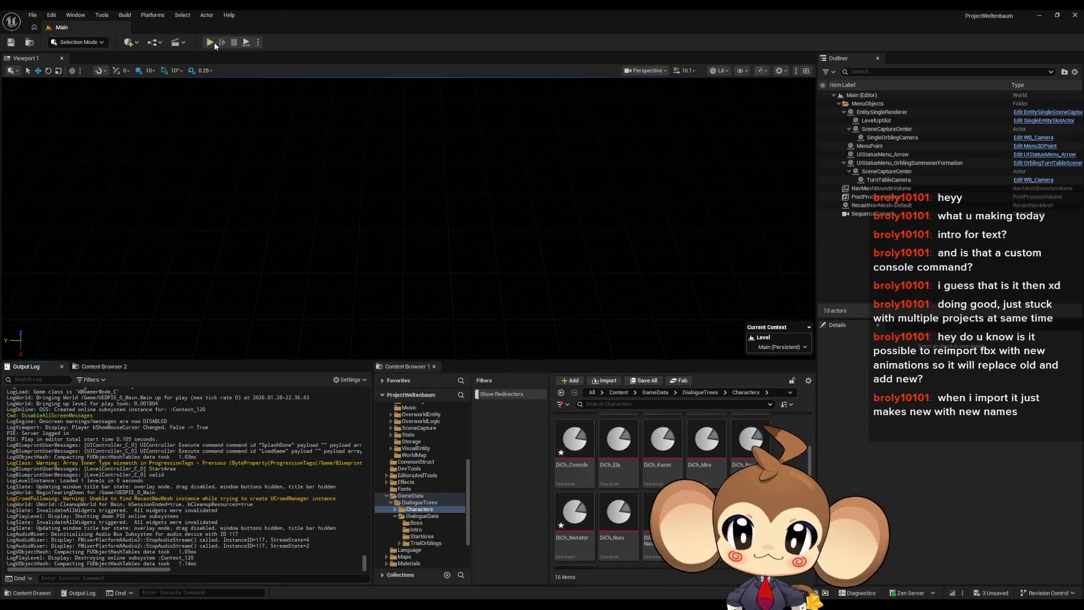
Play the level, run 'execute creation' in the console, then stop and reopen DiCh_Console.
{"action": "left_click", "coordinate": [215, 43]}
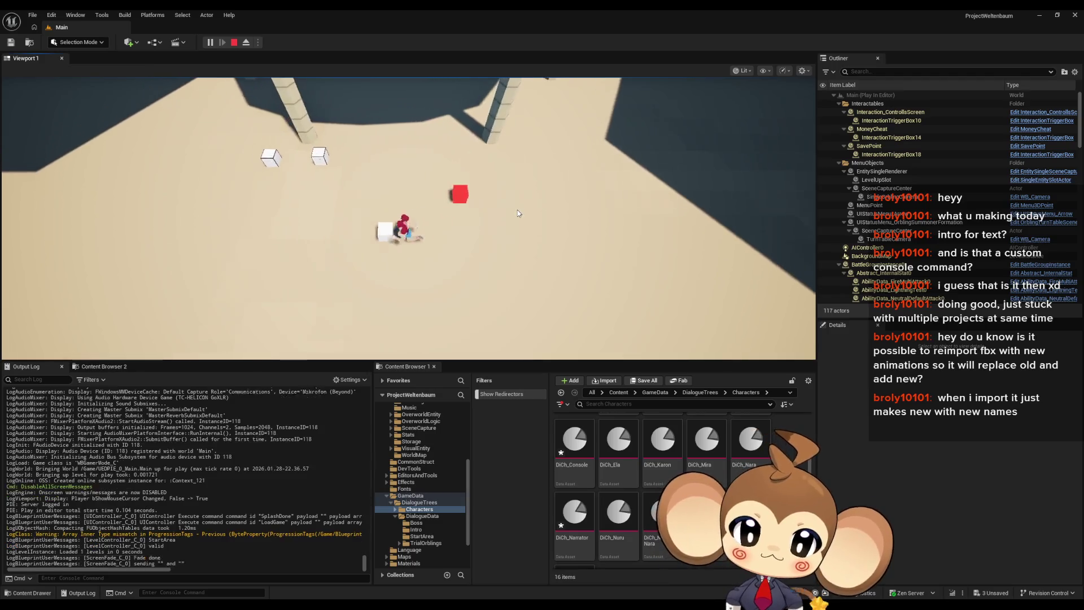
{"action": "key", "text": "grave"}
{"action": "type", "text": "execute creation"}
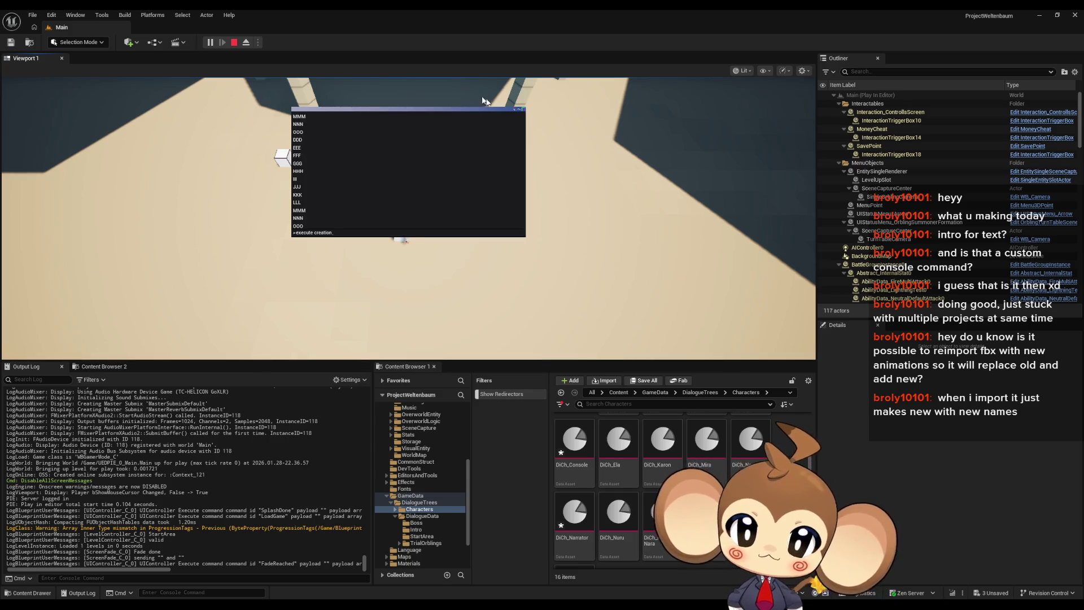
{"action": "left_click", "coordinate": [234, 42]}
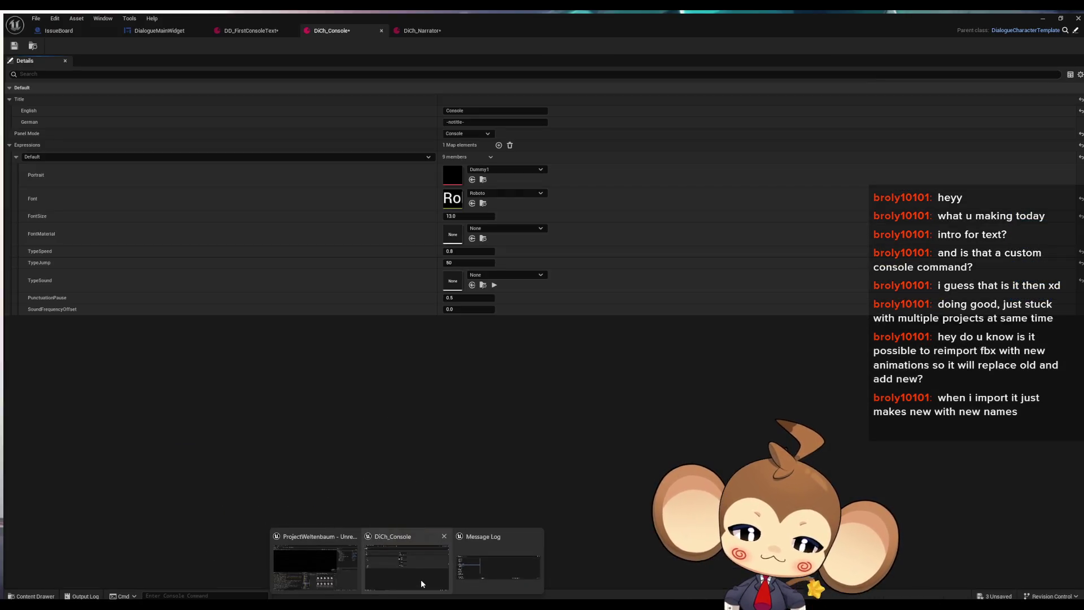
{"action": "left_click", "coordinate": [421, 582]}
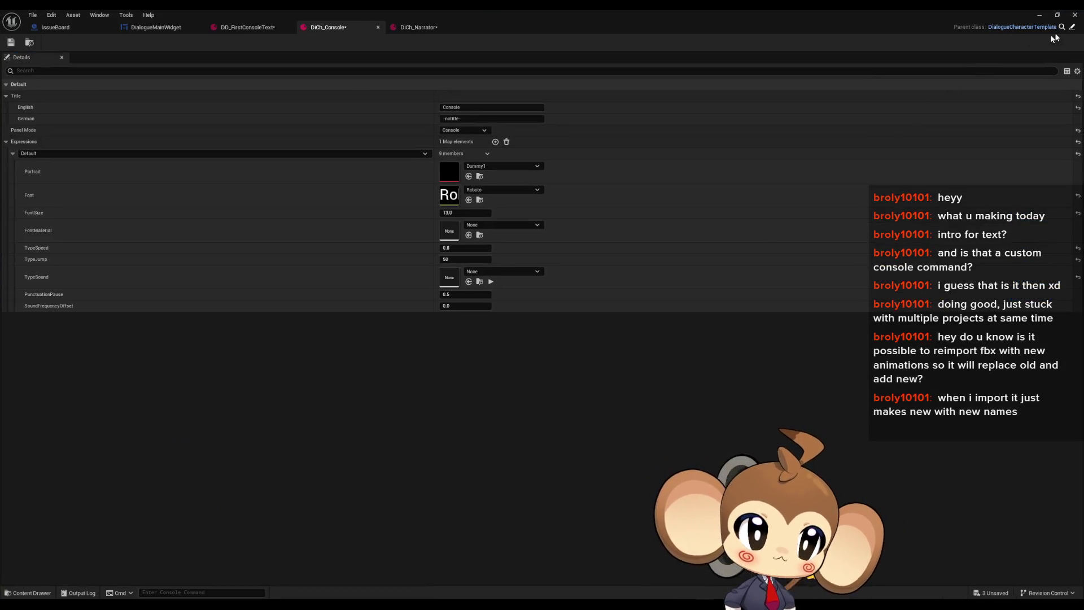
In DialogueMainWidget, list all Max Line Count references by class member.
{"action": "left_click", "coordinate": [153, 29]}
{"action": "left_click_drag", "start_coordinate": [491, 353], "coordinate": [678, 347]}
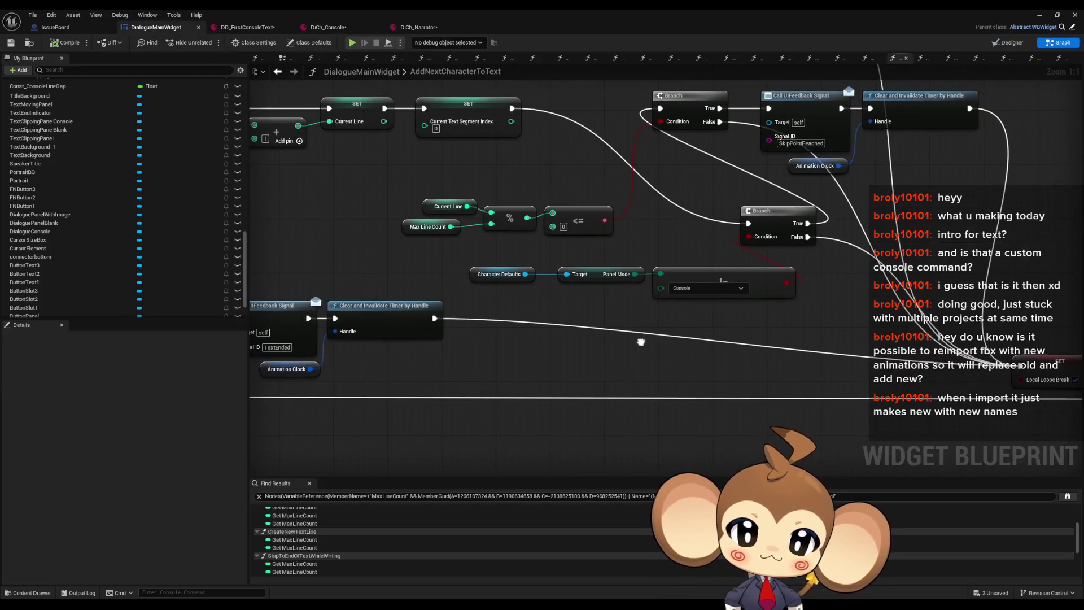
{"action": "scroll", "coordinate": [410, 230], "scroll_direction": "down", "scroll_amount": 2}
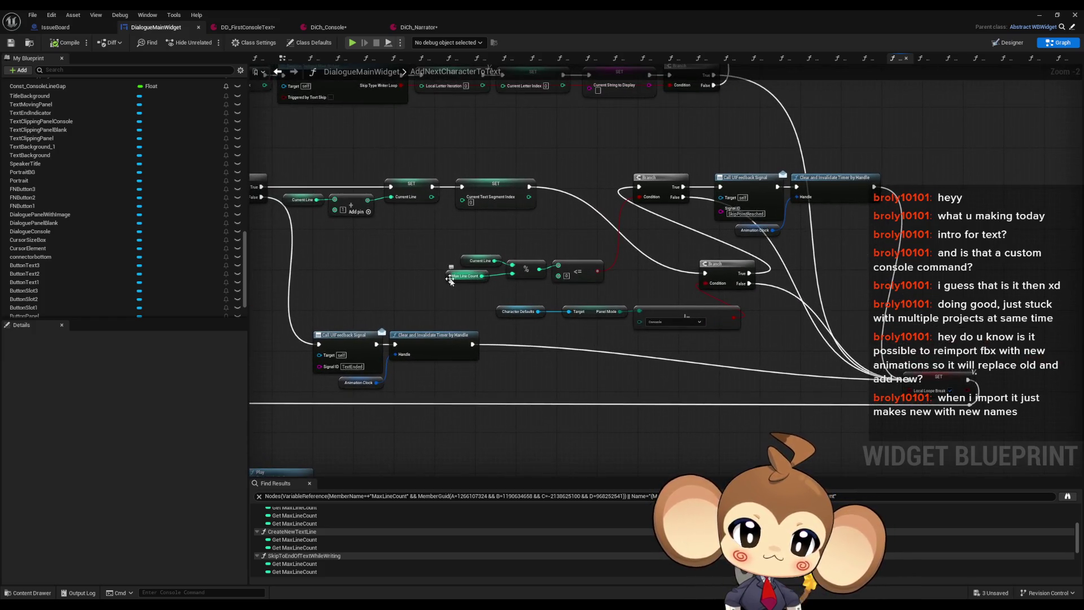
{"action": "right_click", "coordinate": [460, 277]}
{"action": "mouse_move", "coordinate": [537, 362]}
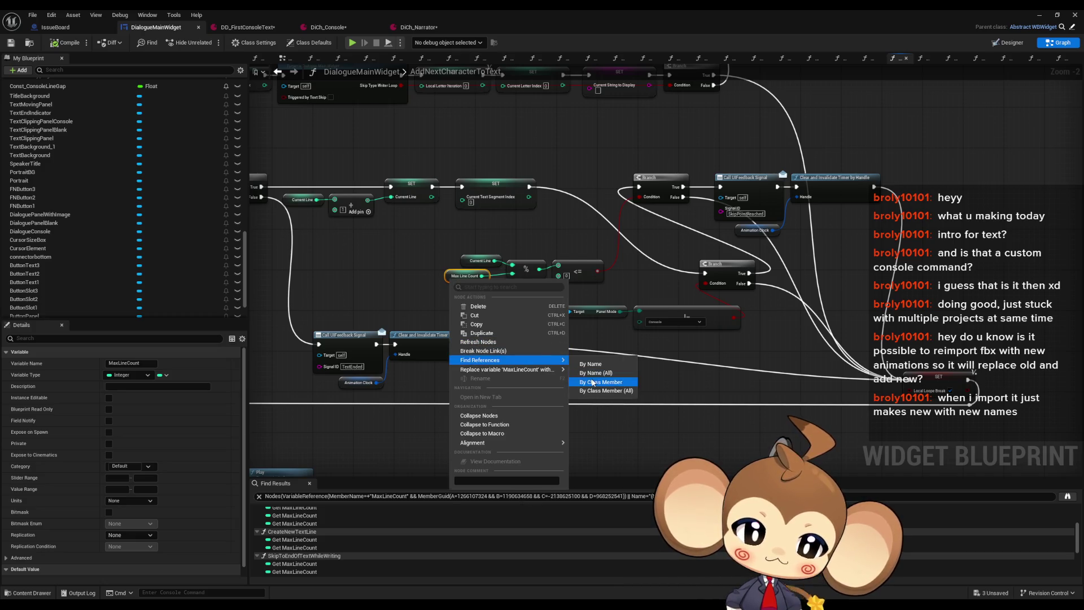
{"action": "left_click", "coordinate": [596, 372]}
Inspect the Max Line Count uses in FillLineClusterArray and AddNextCharacterToText.
{"action": "left_click", "coordinate": [282, 519]}
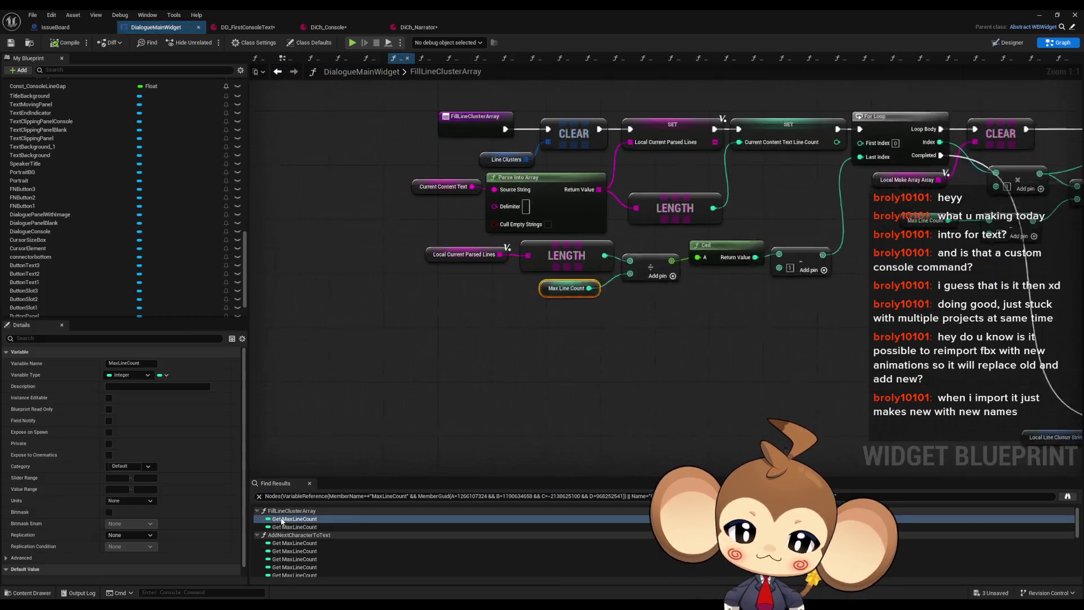
{"action": "mouse_move", "coordinate": [713, 299]}
{"action": "left_mouse_down"}
{"action": "mouse_move", "coordinate": [625, 346]}
{"action": "mouse_move", "coordinate": [464, 360]}
{"action": "left_mouse_up"}
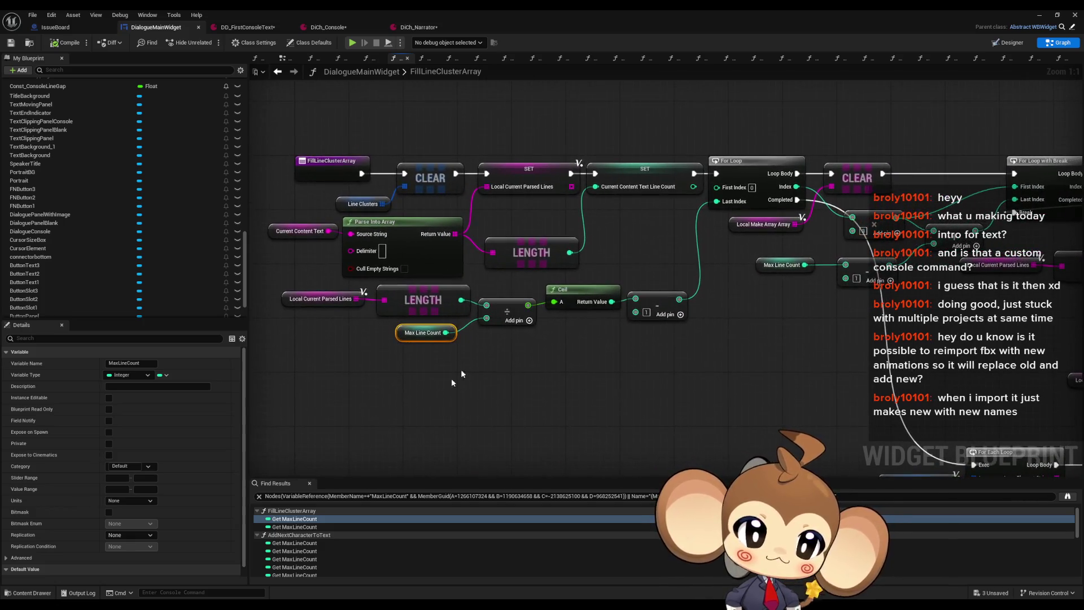
{"action": "left_click", "coordinate": [289, 527]}
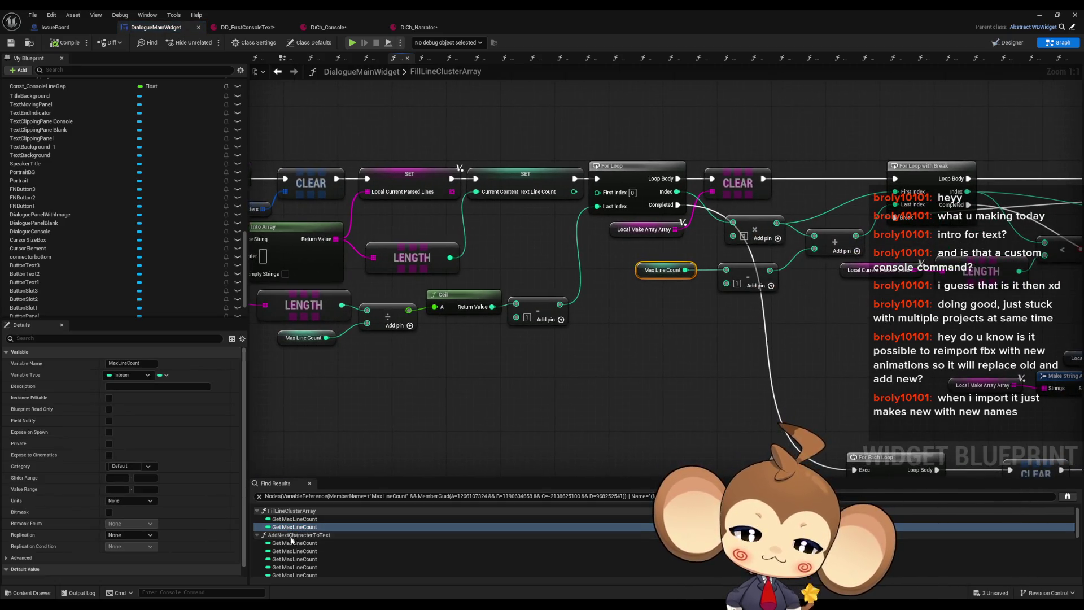
{"action": "left_click", "coordinate": [293, 542]}
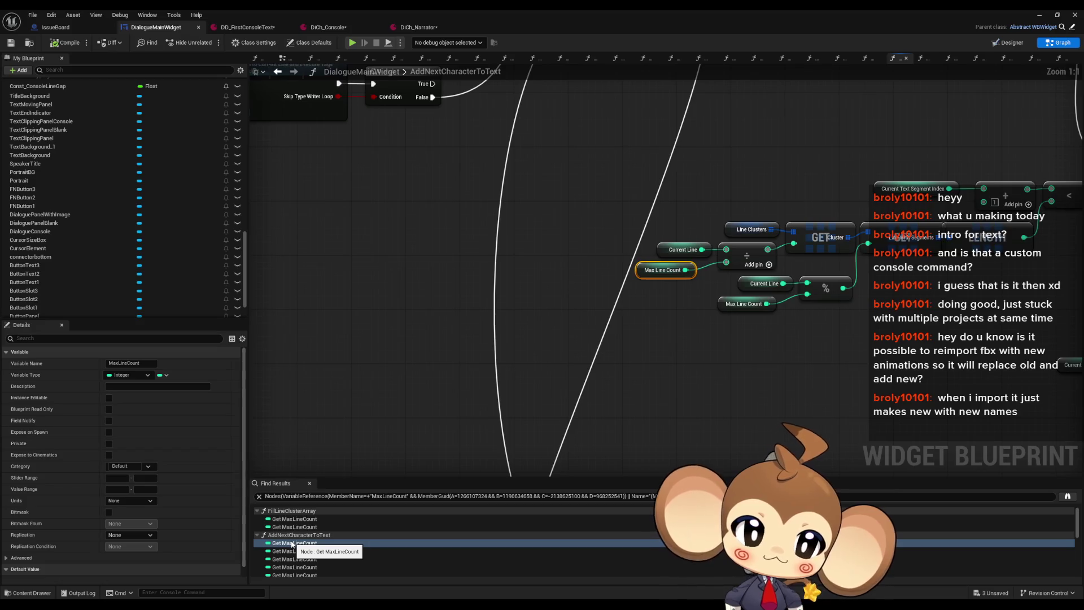
{"action": "mouse_move", "coordinate": [610, 367]}
{"action": "left_mouse_down"}
{"action": "mouse_move", "coordinate": [375, 371]}
{"action": "mouse_move", "coordinate": [627, 342]}
{"action": "left_mouse_up"}
{"action": "scroll", "coordinate": [405, 380], "scroll_direction": "down", "scroll_amount": 5}
{"action": "scroll", "coordinate": [626, 343], "scroll_direction": "up", "scroll_amount": 3}
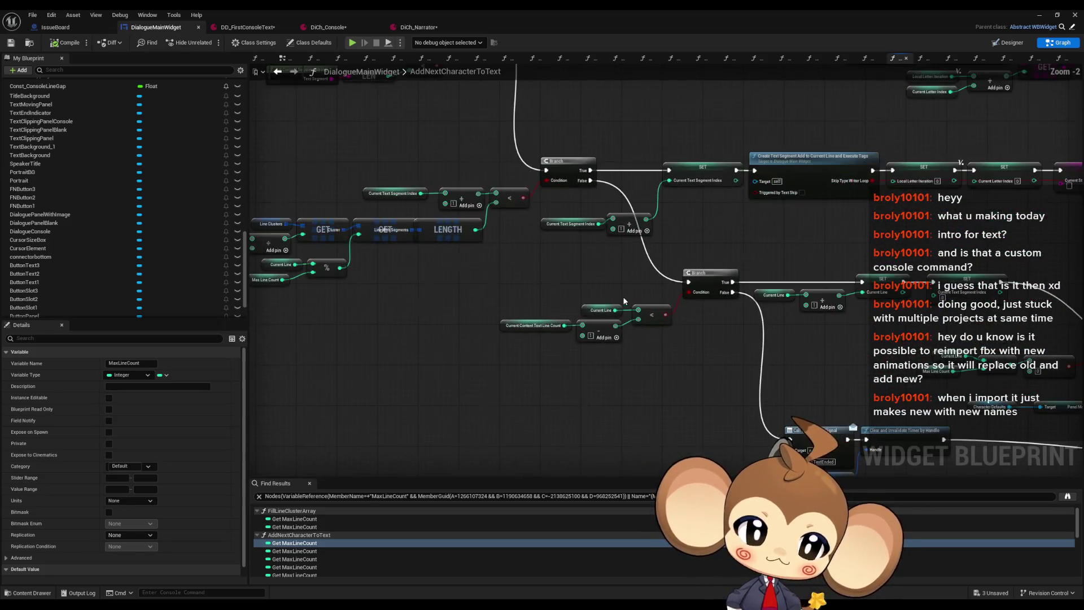
{"action": "scroll", "coordinate": [294, 542], "scroll_direction": "down", "scroll_amount": 1}
Step through the remaining AddNextCharacterToText uses and those in CreateNewTextLine.
{"action": "left_click", "coordinate": [291, 538]}
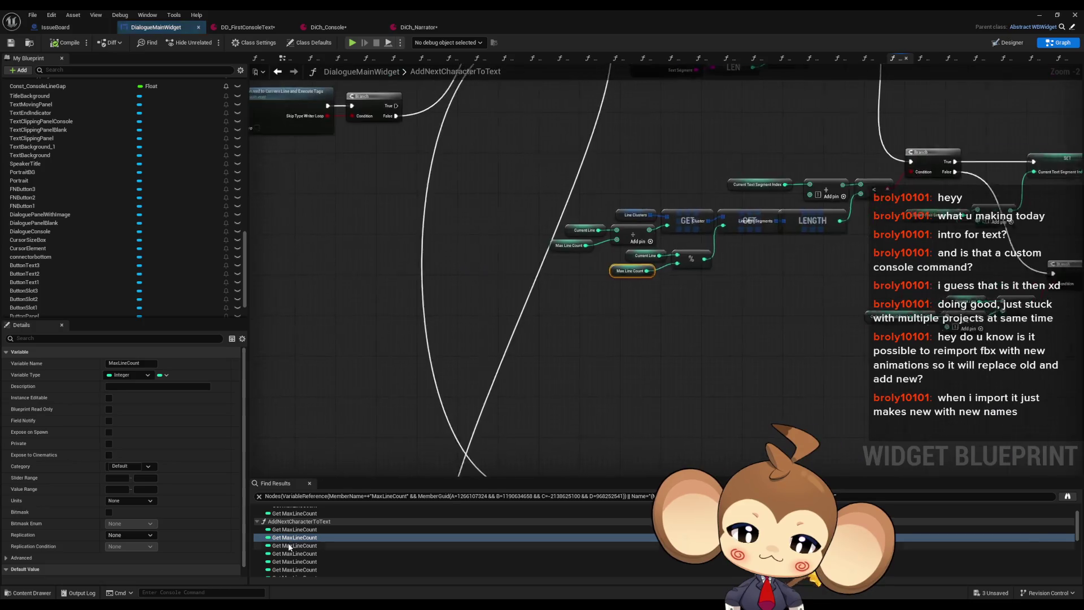
{"action": "left_click", "coordinate": [289, 546]}
{"action": "left_click", "coordinate": [287, 554]}
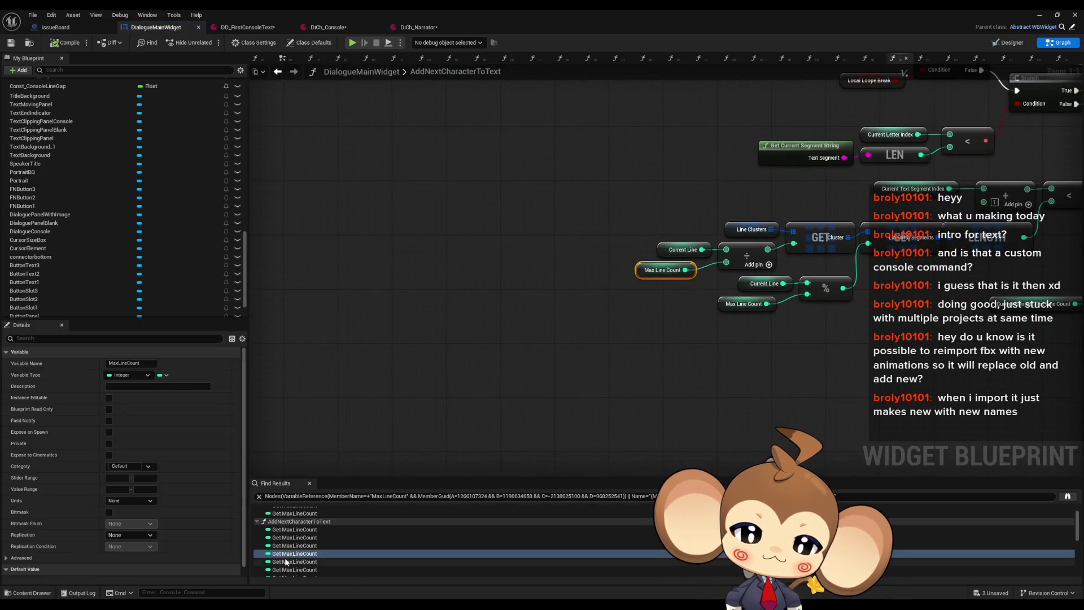
{"action": "left_click", "coordinate": [286, 562]}
{"action": "scroll", "coordinate": [289, 556], "scroll_direction": "down", "scroll_amount": 3}
{"action": "left_click", "coordinate": [290, 551]}
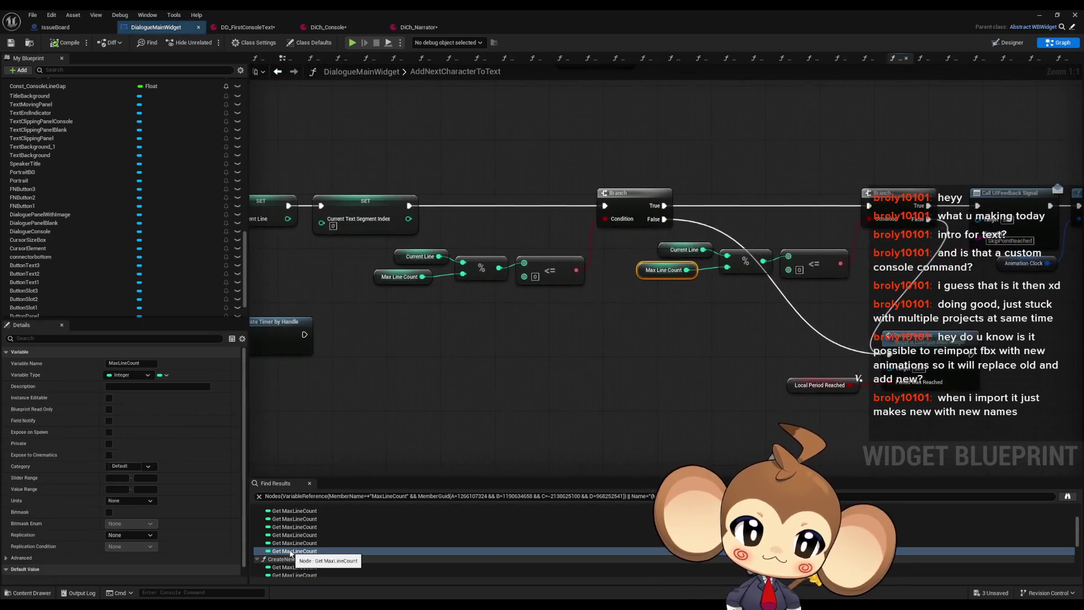
{"action": "scroll", "coordinate": [291, 550], "scroll_direction": "down", "scroll_amount": 3}
{"action": "left_click", "coordinate": [289, 527]}
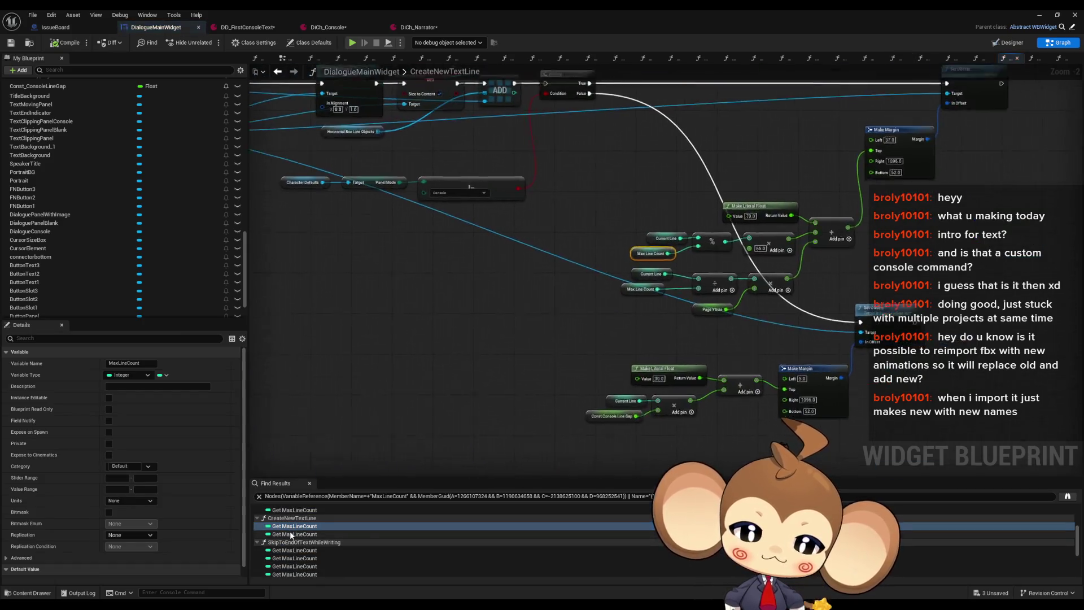
{"action": "left_click", "coordinate": [289, 534]}
Inspect MaxLineCount uses in SkipToEndOfTextWhileWriting, CreateTextSegmentAddToCurrentLineAndExecuteTags and GetCurrentSegmentString.
{"action": "left_click_drag", "start_coordinate": [632, 325], "coordinate": [516, 345]}
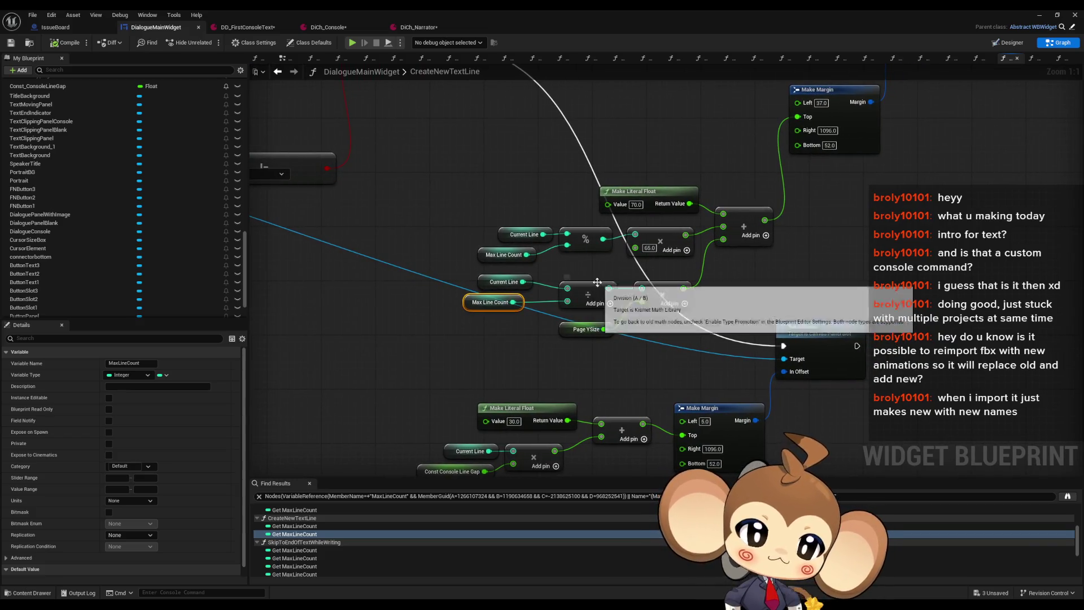
{"action": "scroll", "coordinate": [598, 282], "scroll_direction": "down", "scroll_amount": 5}
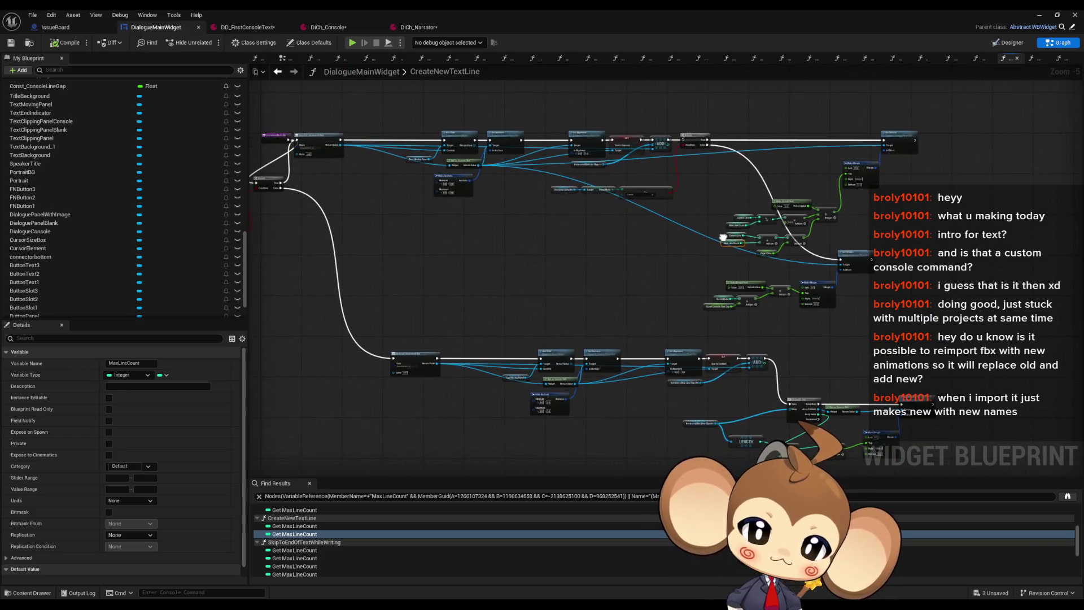
{"action": "left_click", "coordinate": [294, 534]}
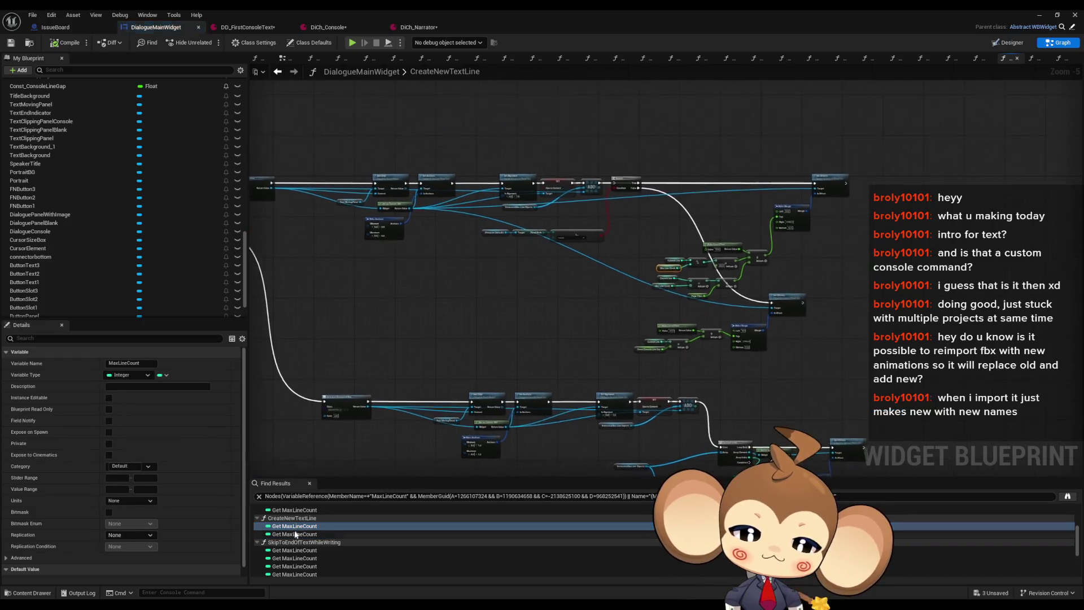
{"action": "scroll", "coordinate": [294, 536], "scroll_direction": "down", "scroll_amount": 3}
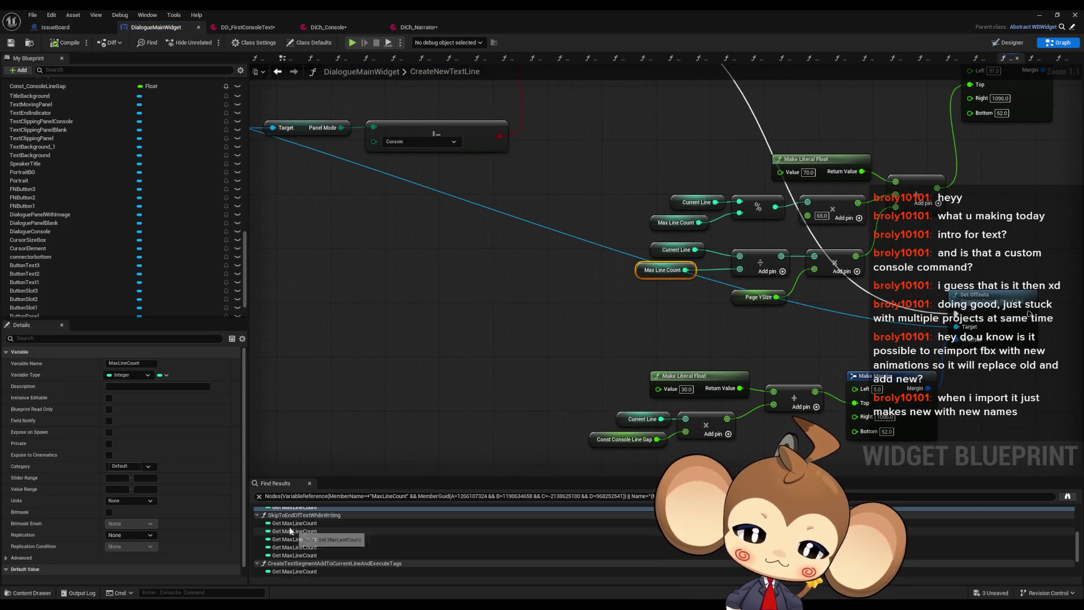
{"action": "left_click", "coordinate": [288, 524]}
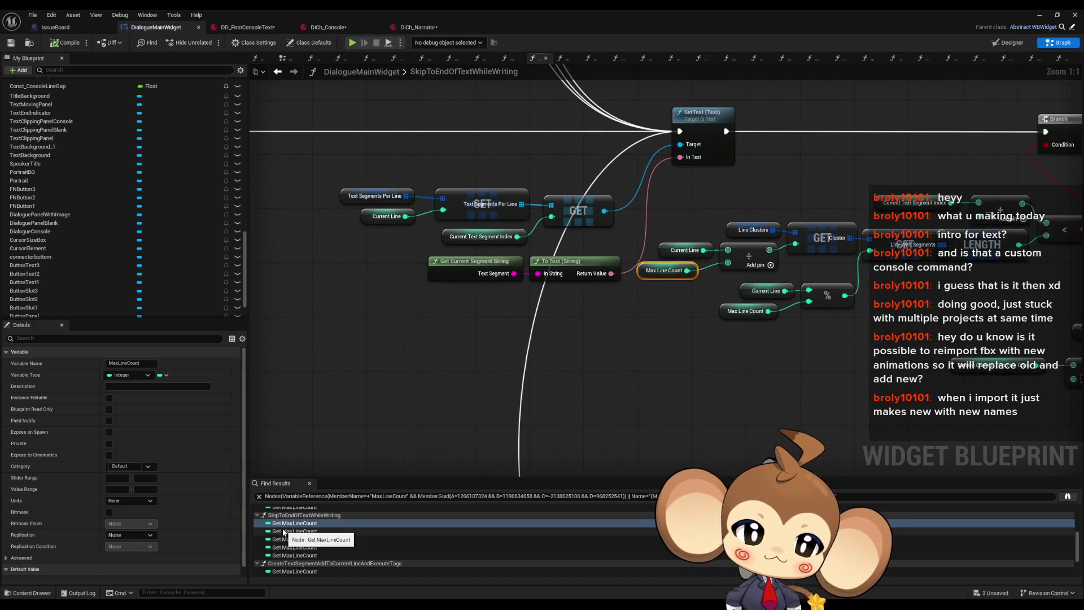
{"action": "scroll", "coordinate": [283, 532], "scroll_direction": "down", "scroll_amount": 3}
{"action": "left_click", "coordinate": [284, 545]}
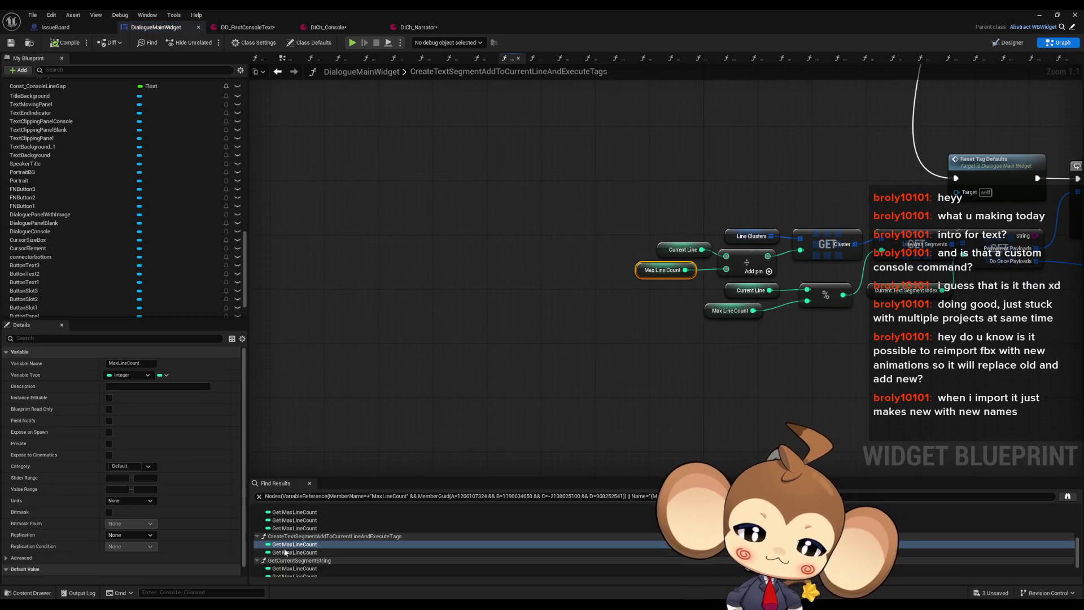
{"action": "left_click", "coordinate": [286, 552]}
{"action": "scroll", "coordinate": [649, 342], "scroll_direction": "down", "scroll_amount": 5}
{"action": "scroll", "coordinate": [565, 342], "scroll_direction": "up", "scroll_amount": 4}
{"action": "scroll", "coordinate": [339, 537], "scroll_direction": "down", "scroll_amount": 2}
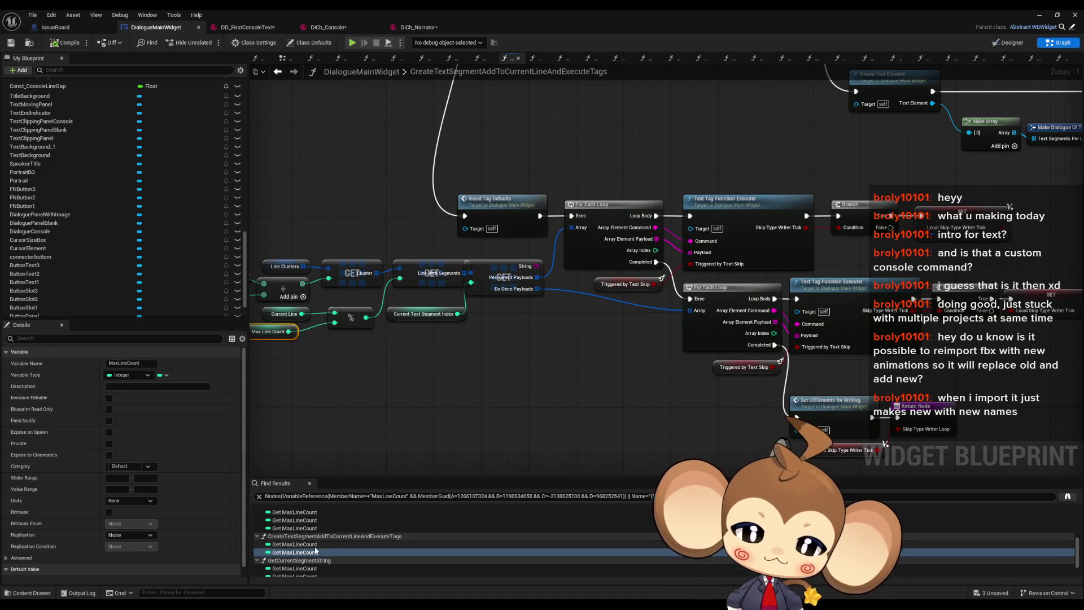
{"action": "left_click", "coordinate": [297, 534]}
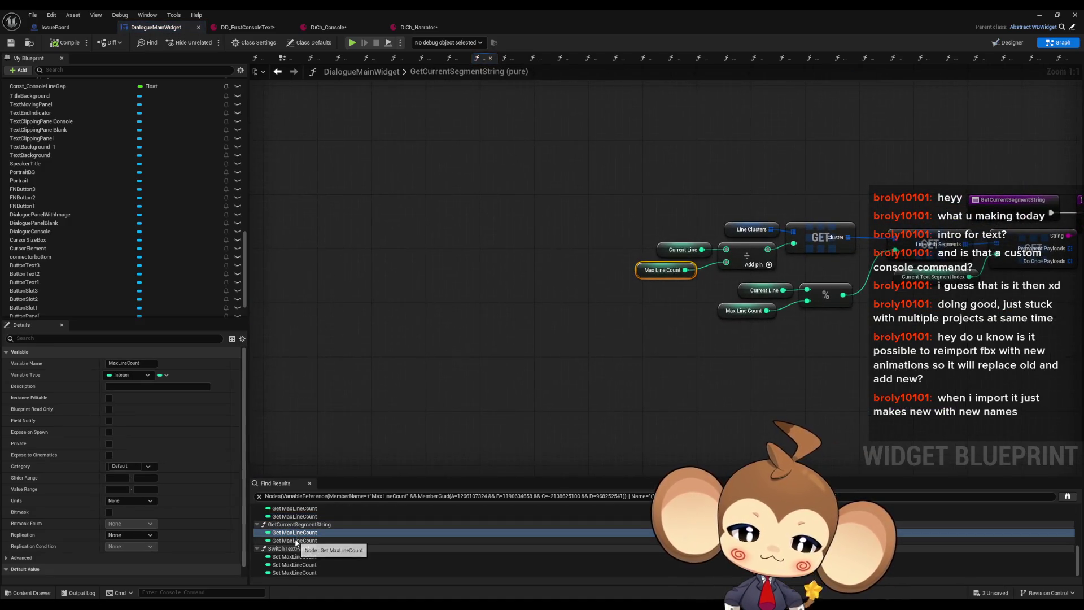
{"action": "left_click", "coordinate": [298, 541]}
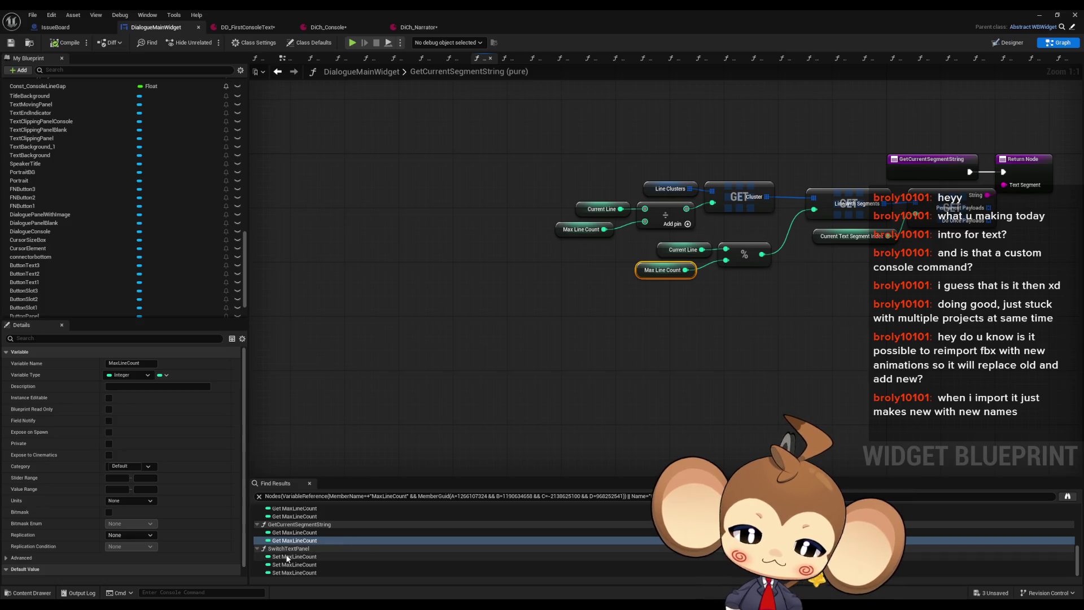
Change SwitchTextPanel's first SET Max Line Count from 15 to 5, then minimize the blueprint editor.
{"action": "left_click", "coordinate": [288, 557]}
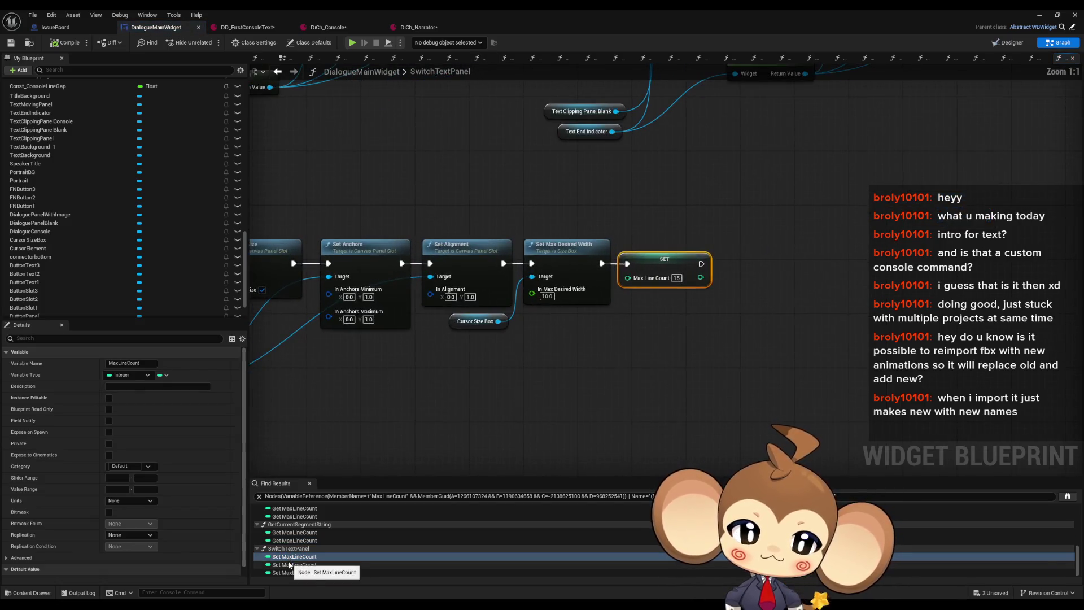
{"action": "left_click", "coordinate": [290, 564]}
{"action": "left_click", "coordinate": [289, 573]}
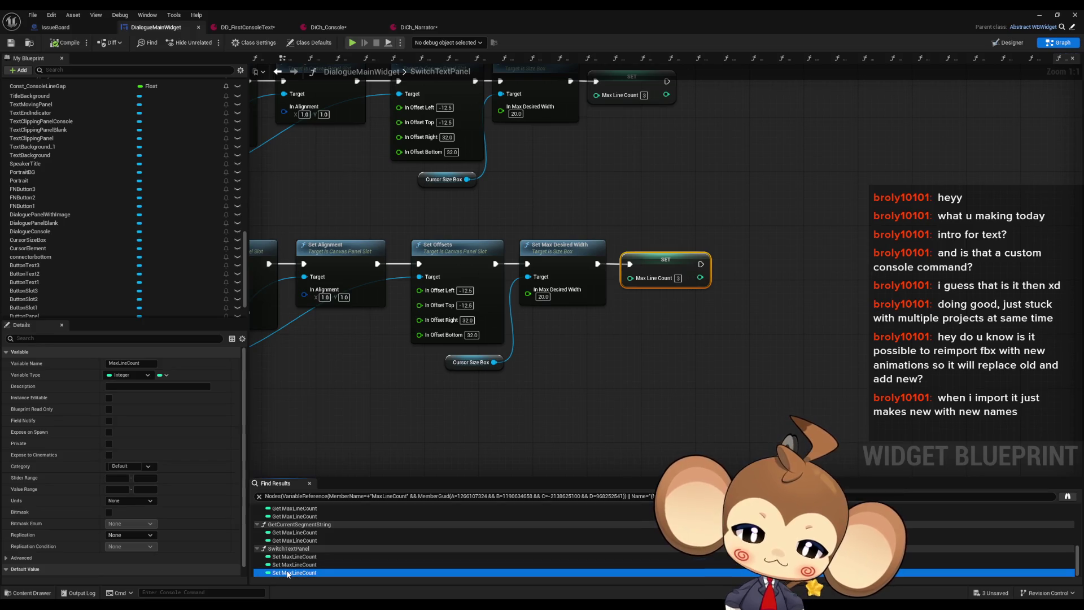
{"action": "left_click", "coordinate": [288, 557]}
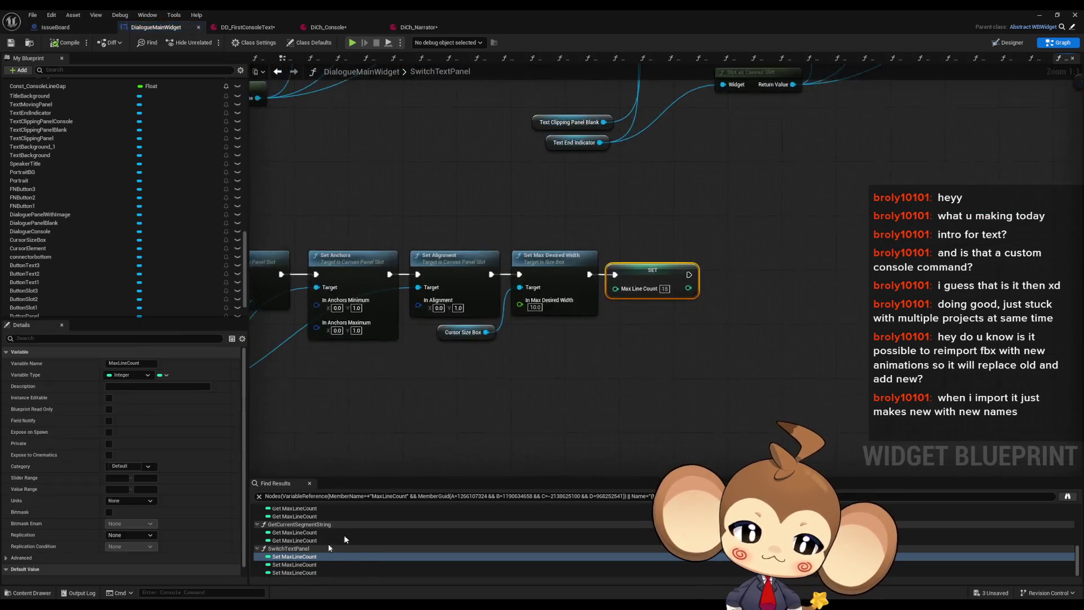
{"action": "scroll", "coordinate": [641, 370], "scroll_direction": "down", "scroll_amount": 3}
{"action": "left_click_drag", "start_coordinate": [641, 370], "coordinate": [1082, 358]}
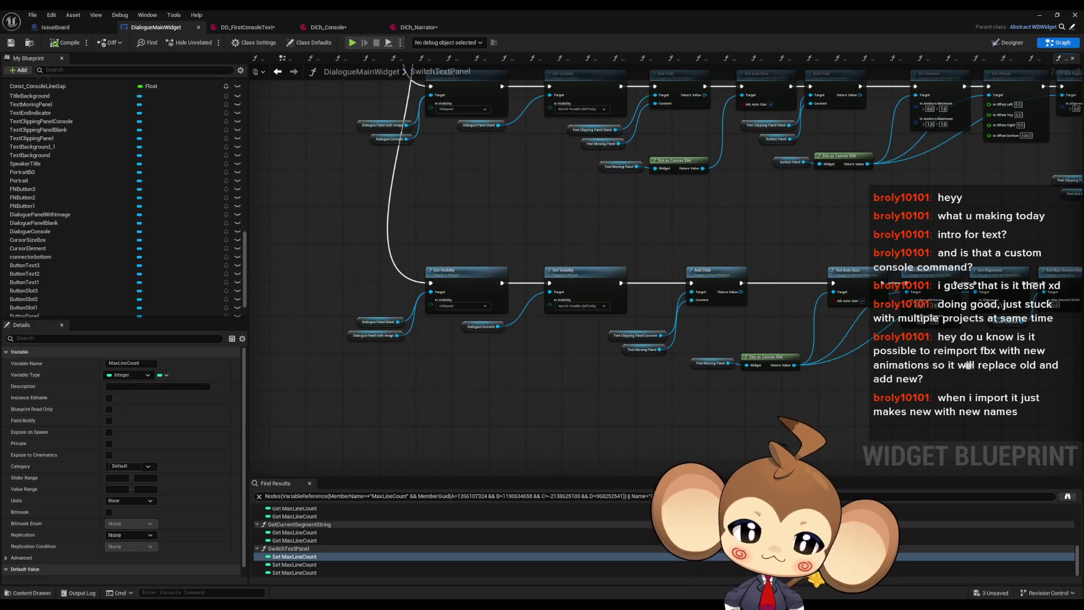
{"action": "scroll", "coordinate": [864, 283], "scroll_direction": "up", "scroll_amount": 4}
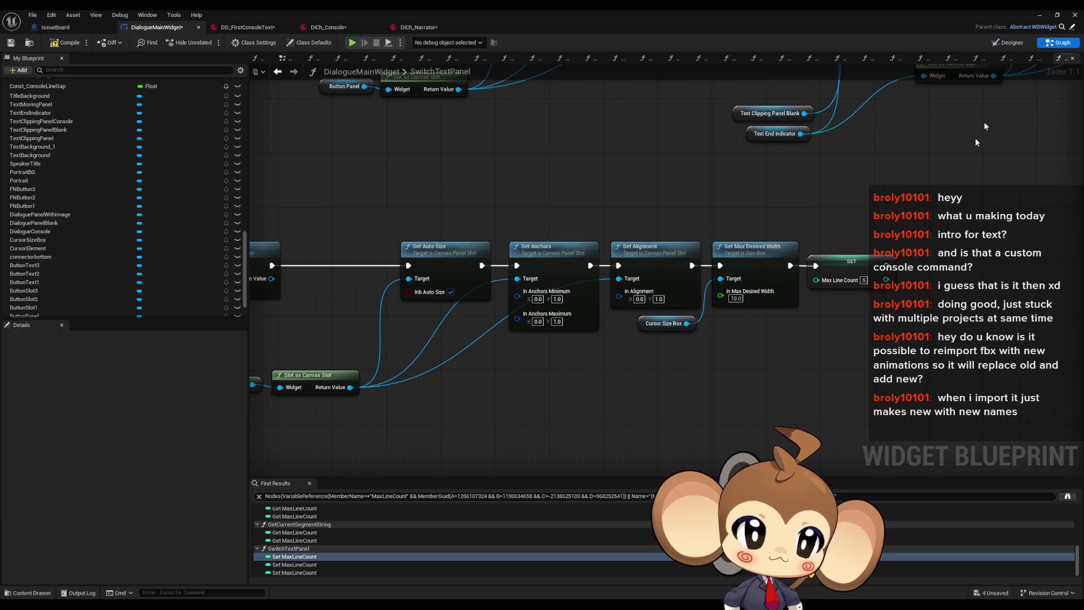
{"action": "left_click", "coordinate": [1039, 16]}
Play the level and rerun 'execute creation' from the console, seeing lines AAA–FFF, then stop.
{"action": "key", "text": "alt+p"}
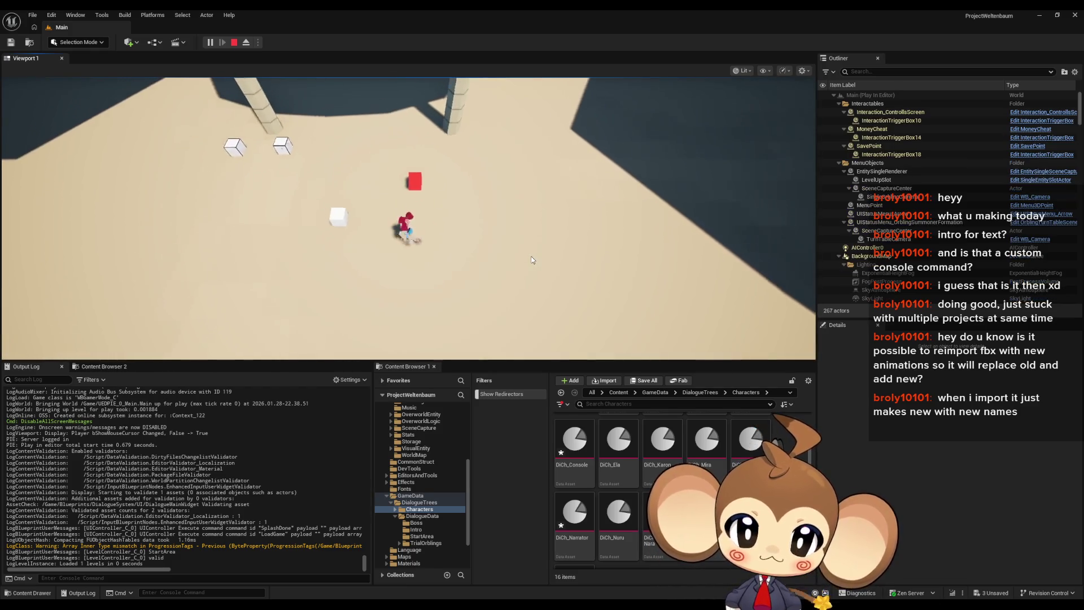
{"action": "key", "text": "grave"}
{"action": "key", "text": "Up"}
{"action": "key", "text": "Return"}
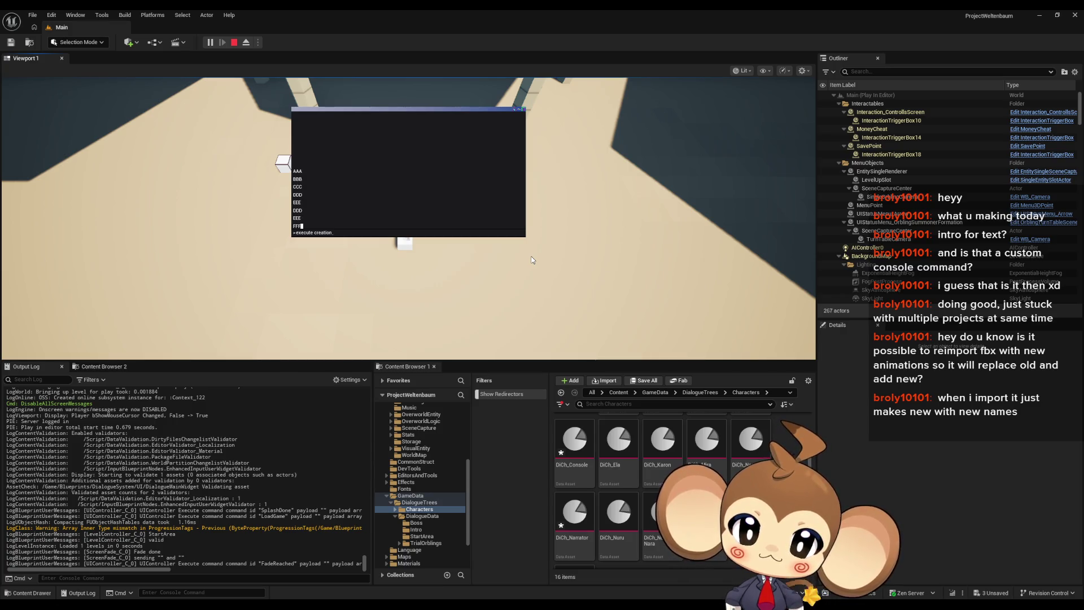
{"action": "left_click", "coordinate": [234, 43]}
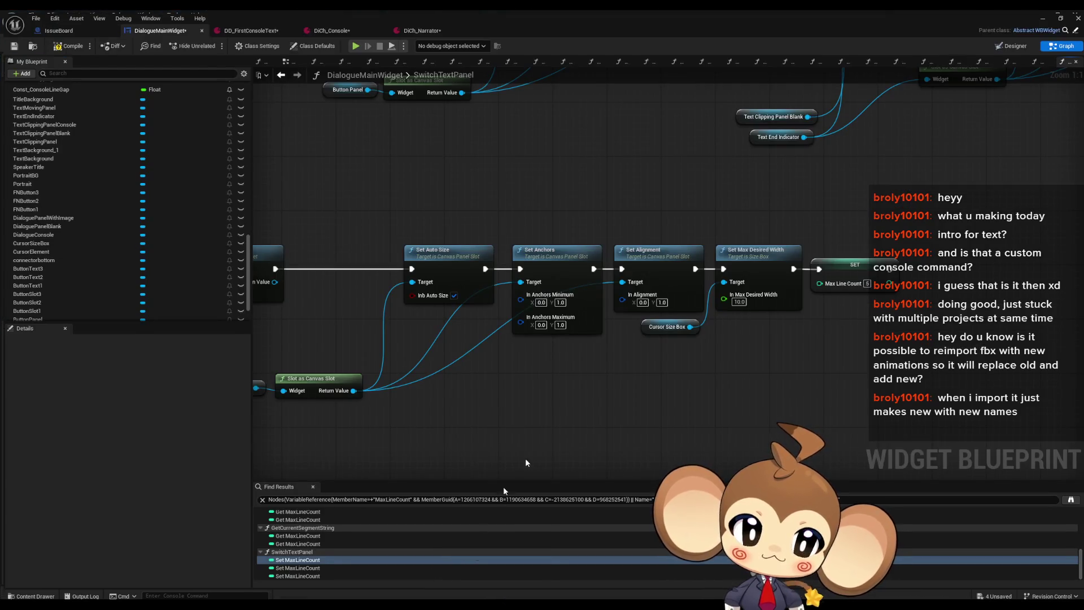
Save DialogueMainWidget and jump to the MaxLineCount use in AddNextCharacterToText.
{"action": "scroll", "coordinate": [696, 327], "scroll_direction": "down", "scroll_amount": 4}
{"action": "key", "text": "ctrl+s"}
{"action": "scroll", "coordinate": [287, 539], "scroll_direction": "up", "scroll_amount": 10}
{"action": "left_click", "coordinate": [287, 542]}
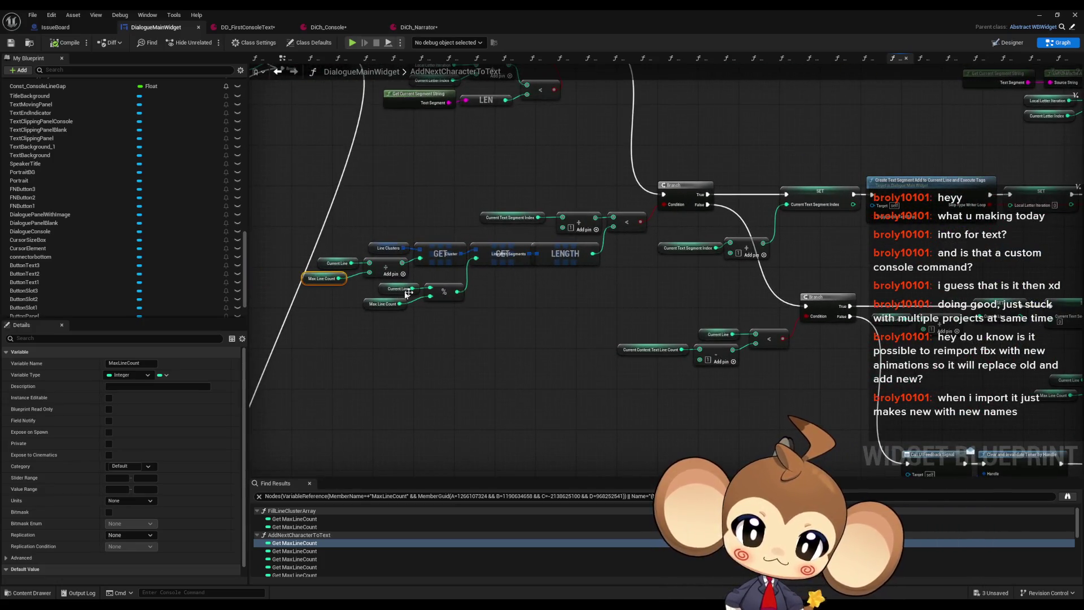
Inspect the Create Text Segment call and the Current Line and Max Line Count nodes.
{"action": "mouse_move", "coordinate": [582, 333]}
{"action": "left_mouse_down"}
{"action": "mouse_move", "coordinate": [521, 331]}
{"action": "mouse_move", "coordinate": [598, 314]}
{"action": "left_mouse_up"}
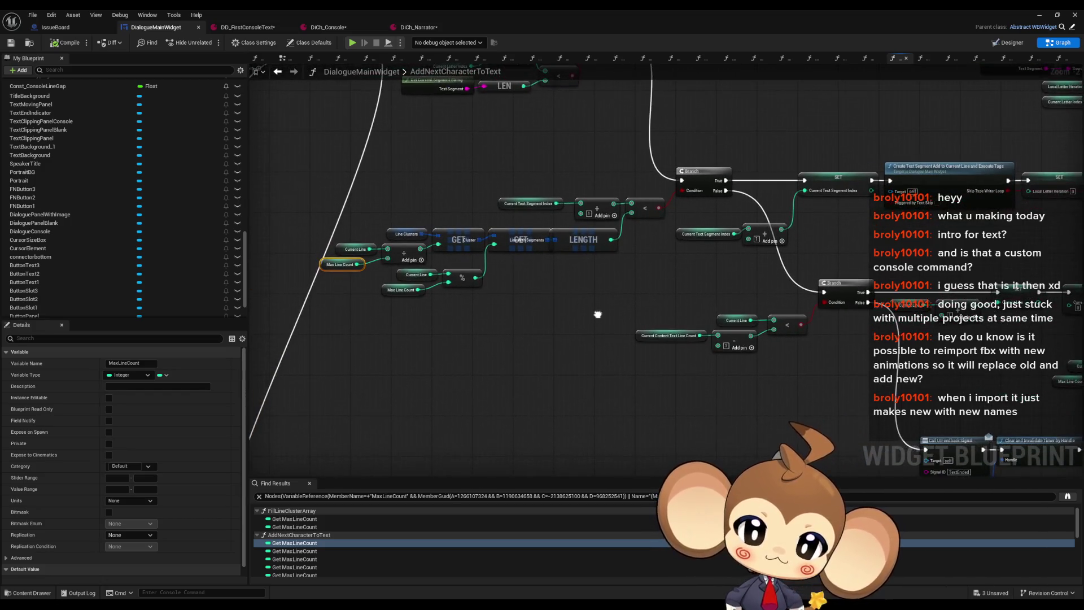
{"action": "scroll", "coordinate": [342, 302], "scroll_direction": "up", "scroll_amount": 2}
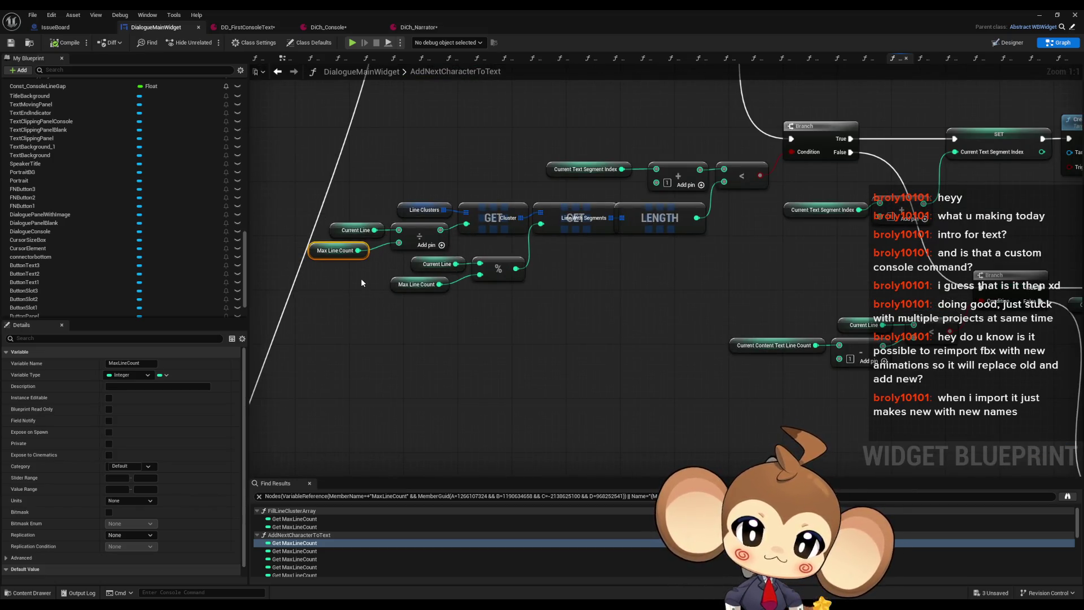
{"action": "mouse_move", "coordinate": [615, 270]}
{"action": "left_mouse_down"}
{"action": "mouse_move", "coordinate": [440, 319]}
{"action": "mouse_move", "coordinate": [130, 361]}
{"action": "left_mouse_up"}
{"action": "left_click", "coordinate": [729, 254]}
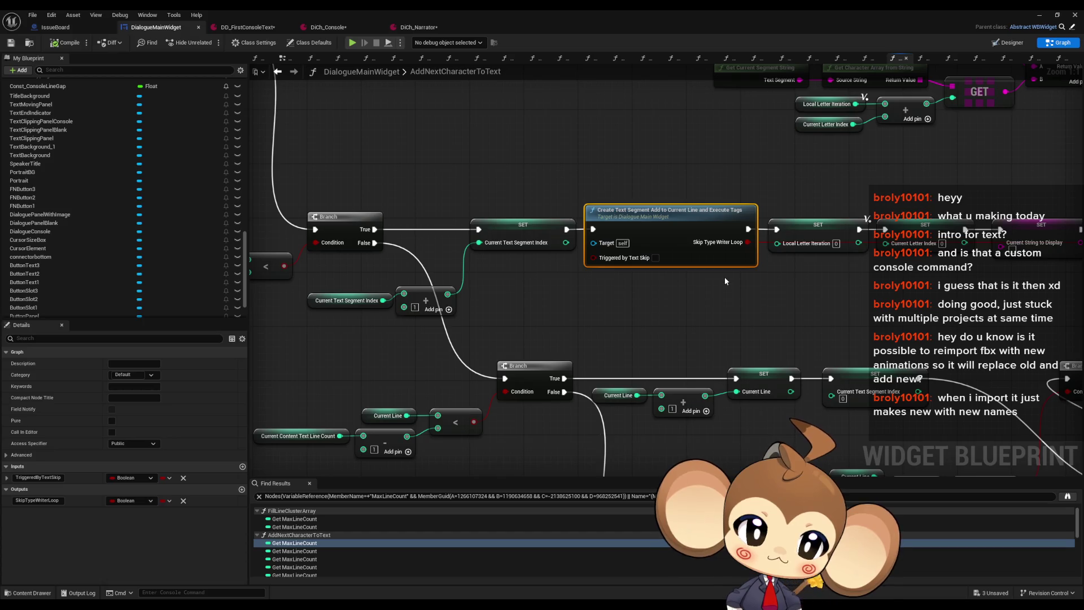
{"action": "mouse_move", "coordinate": [737, 276]}
{"action": "left_mouse_down"}
{"action": "mouse_move", "coordinate": [582, 285]}
{"action": "mouse_move", "coordinate": [1078, 290]}
{"action": "left_mouse_up"}
{"action": "left_click_drag", "start_coordinate": [266, 311], "coordinate": [334, 271]}
{"action": "left_click", "coordinate": [356, 295]}
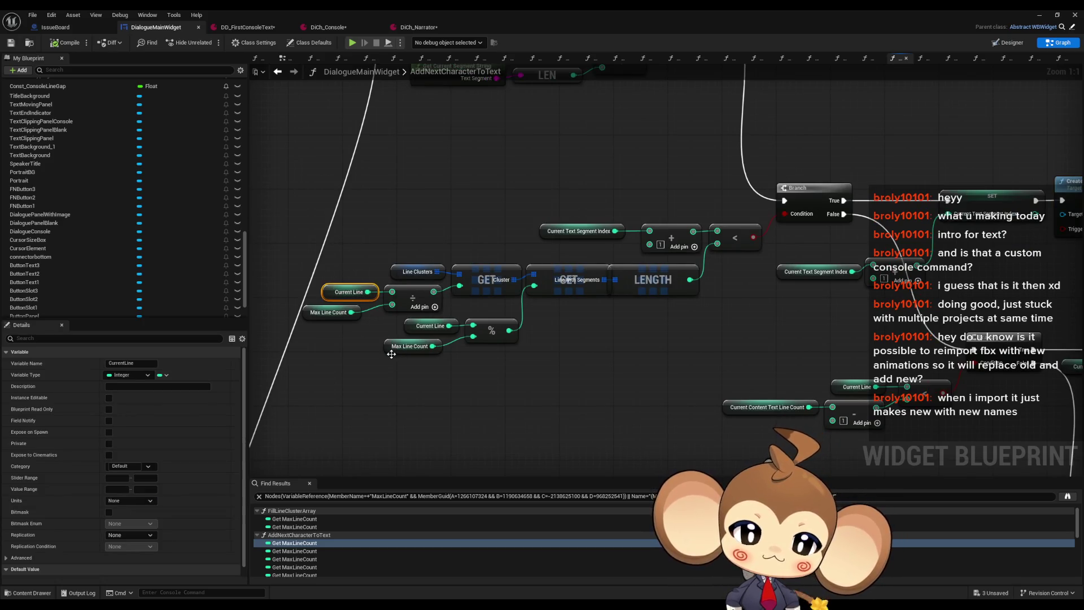
{"action": "left_click", "coordinate": [329, 313]}
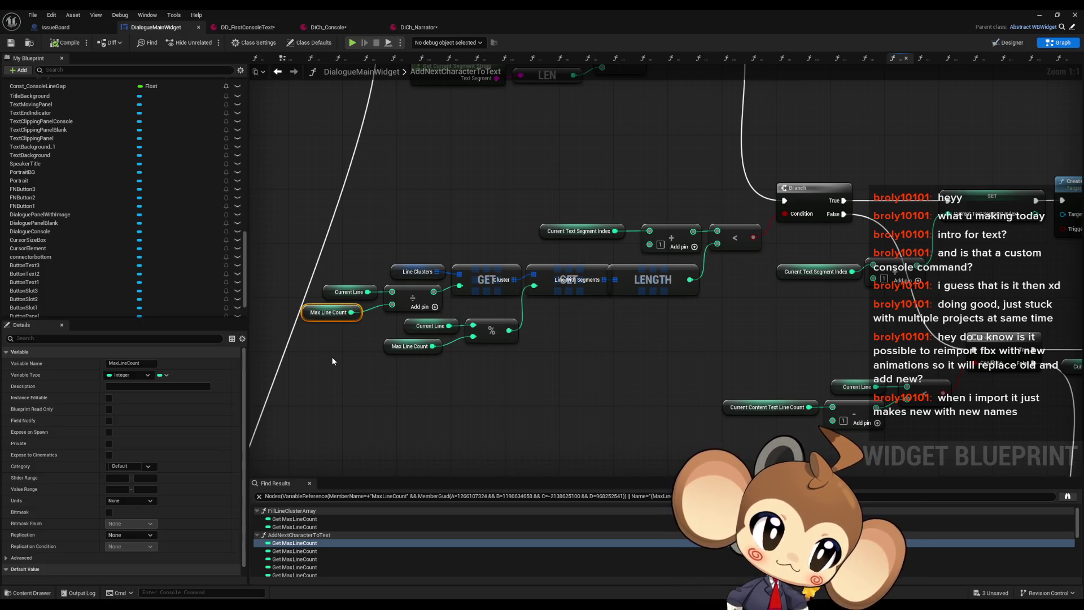
Survey the Branch, SET, Call UIFeedback Signal and Clear Timer nodes around the branch.
{"action": "mouse_move", "coordinate": [574, 288]}
{"action": "left_mouse_down"}
{"action": "mouse_move", "coordinate": [371, 288]}
{"action": "mouse_move", "coordinate": [286, 202]}
{"action": "mouse_move", "coordinate": [181, 181]}
{"action": "left_mouse_up"}
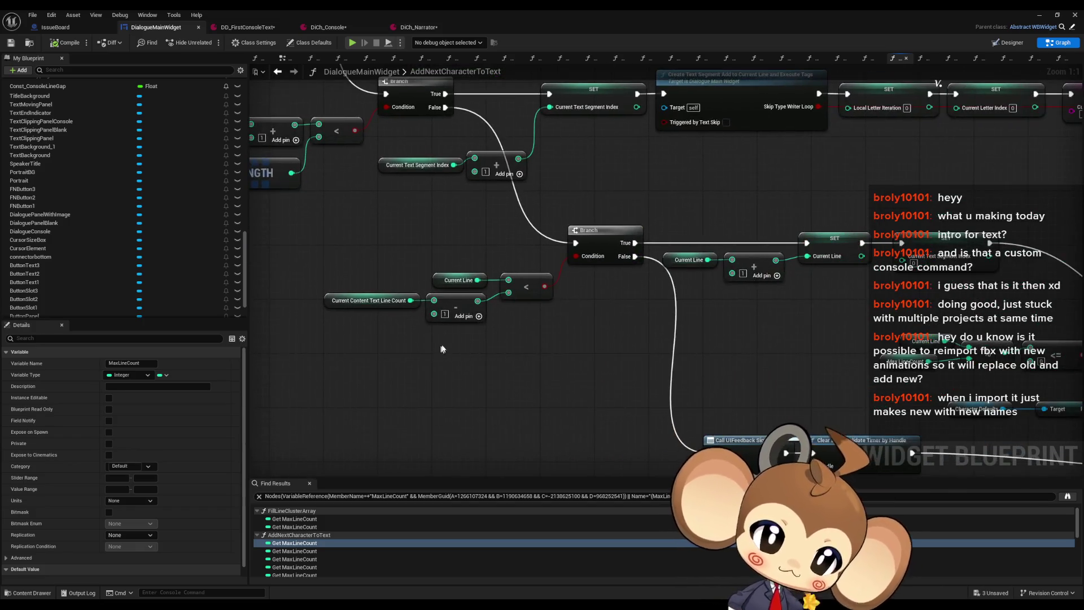
{"action": "mouse_move", "coordinate": [574, 288]}
{"action": "left_mouse_down"}
{"action": "mouse_move", "coordinate": [521, 271]}
{"action": "mouse_move", "coordinate": [340, 266]}
{"action": "mouse_move", "coordinate": [306, 176]}
{"action": "mouse_move", "coordinate": [443, 194]}
{"action": "mouse_move", "coordinate": [507, 359]}
{"action": "mouse_move", "coordinate": [539, 287]}
{"action": "left_mouse_up"}
{"action": "scroll", "coordinate": [443, 194], "scroll_direction": "down", "scroll_amount": 3}
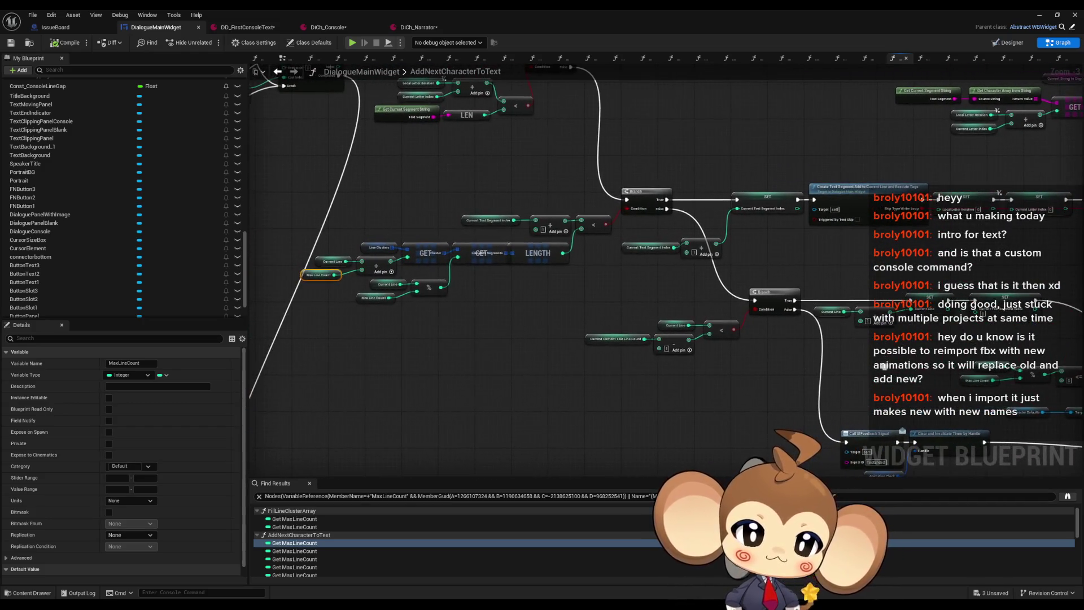
{"action": "scroll", "coordinate": [531, 280], "scroll_direction": "up", "scroll_amount": 3}
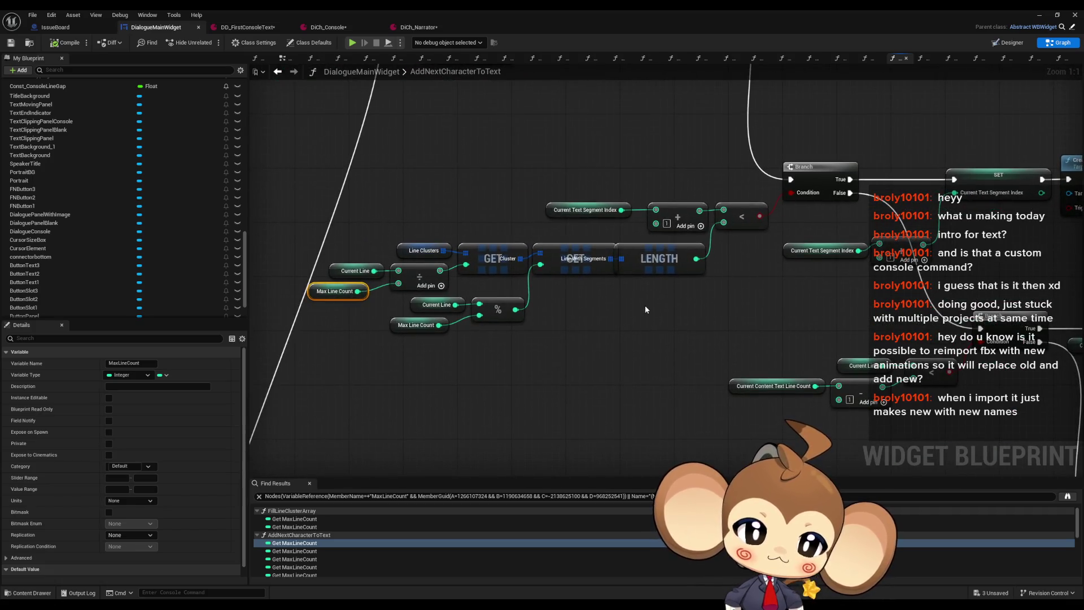
{"action": "scroll", "coordinate": [646, 310], "scroll_direction": "down", "scroll_amount": 4}
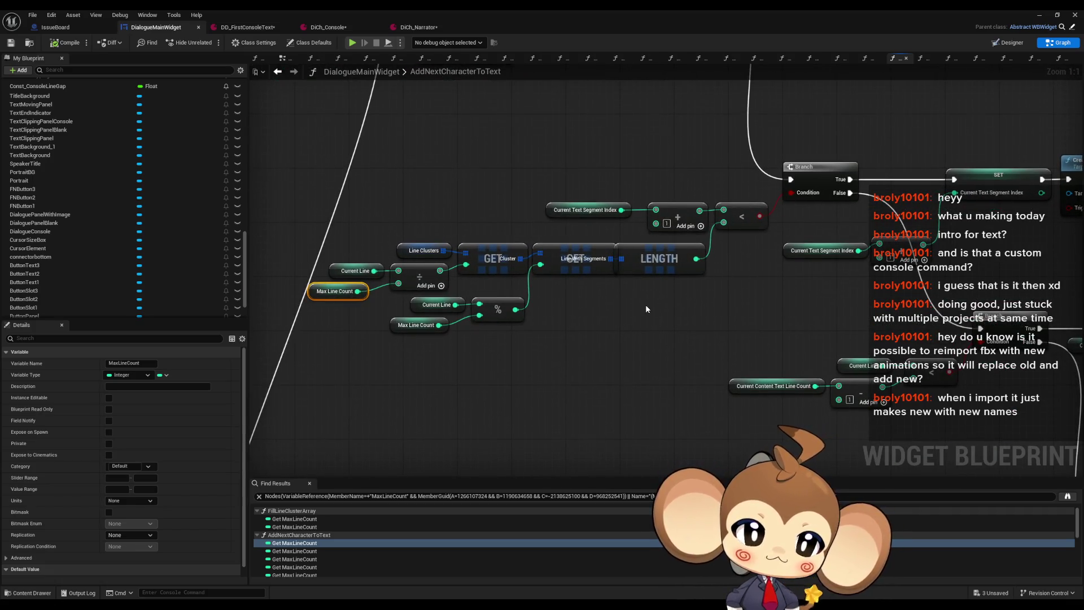
{"action": "left_click_drag", "start_coordinate": [646, 310], "coordinate": [728, 311]}
{"action": "scroll", "coordinate": [728, 311], "scroll_direction": "up", "scroll_amount": 3}
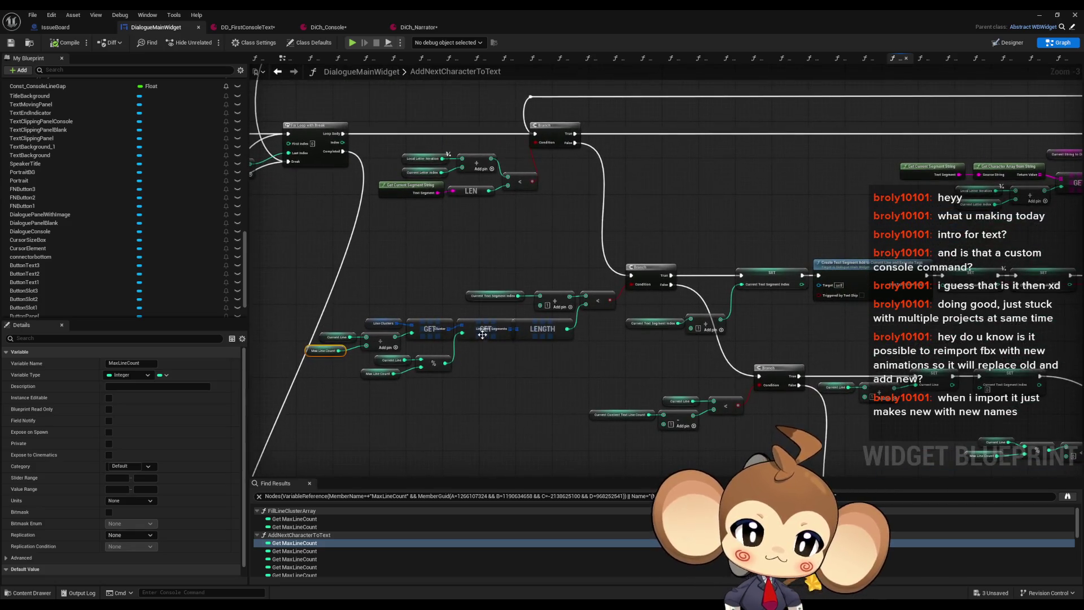
{"action": "scroll", "coordinate": [540, 308], "scroll_direction": "down", "scroll_amount": 1}
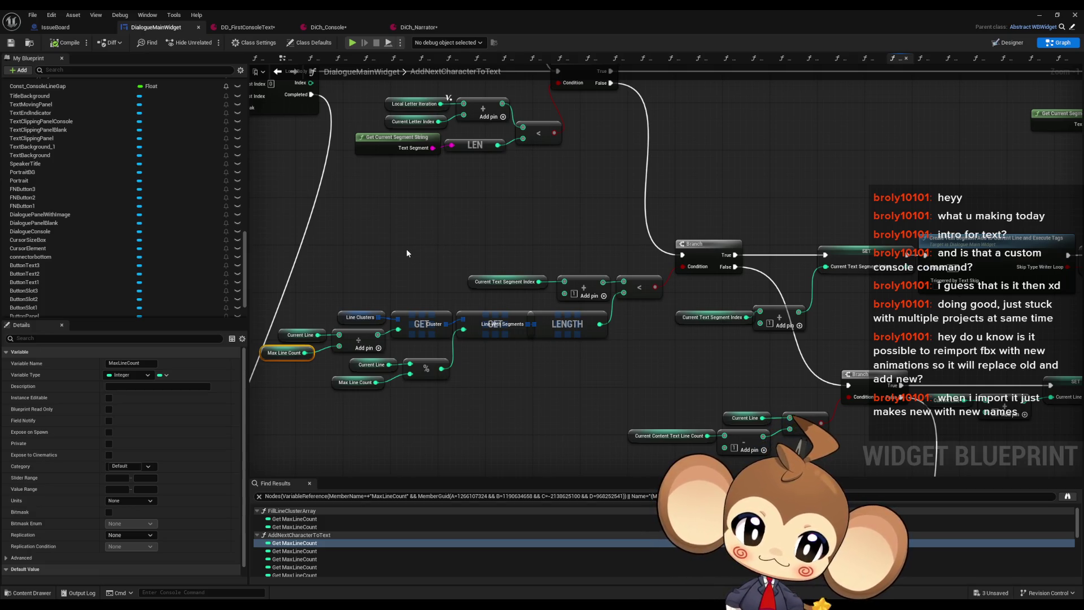
{"action": "scroll", "coordinate": [475, 220], "scroll_direction": "down", "scroll_amount": 2}
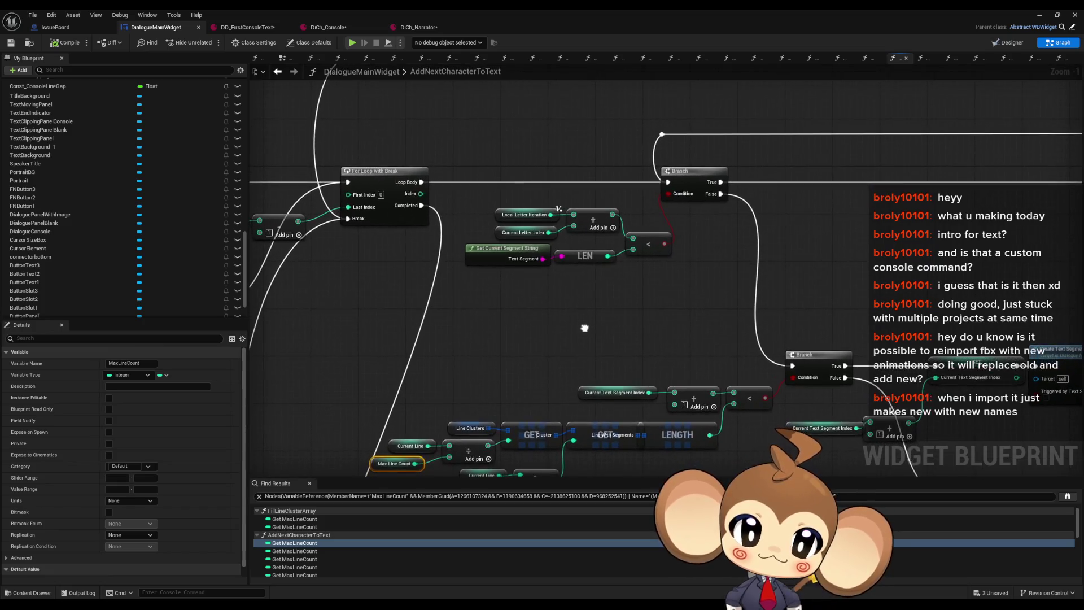
{"action": "scroll", "coordinate": [584, 326], "scroll_direction": "down", "scroll_amount": 2}
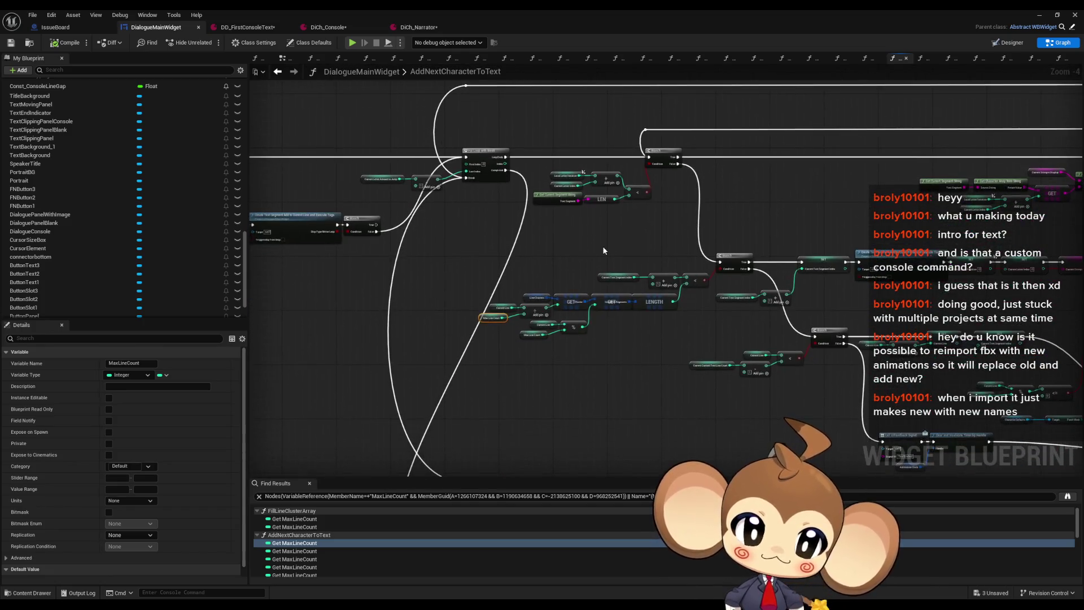
{"action": "scroll", "coordinate": [587, 242], "scroll_direction": "up", "scroll_amount": 5}
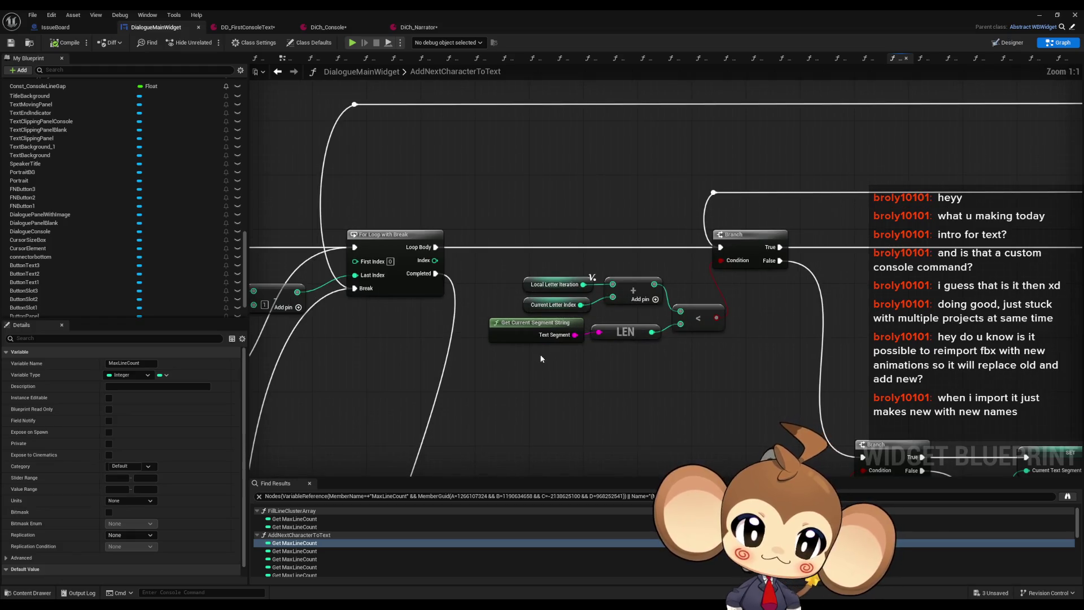
{"action": "scroll", "coordinate": [763, 310], "scroll_direction": "down", "scroll_amount": 4}
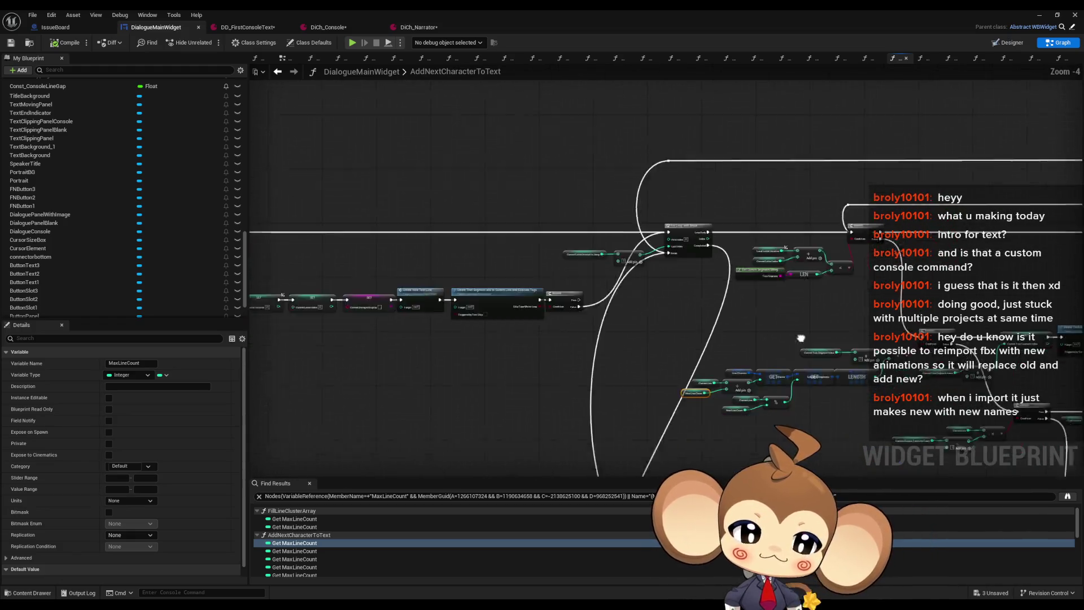
{"action": "scroll", "coordinate": [544, 225], "scroll_direction": "down", "scroll_amount": 3}
{"action": "left_click_drag", "start_coordinate": [586, 254], "coordinate": [543, 268]}
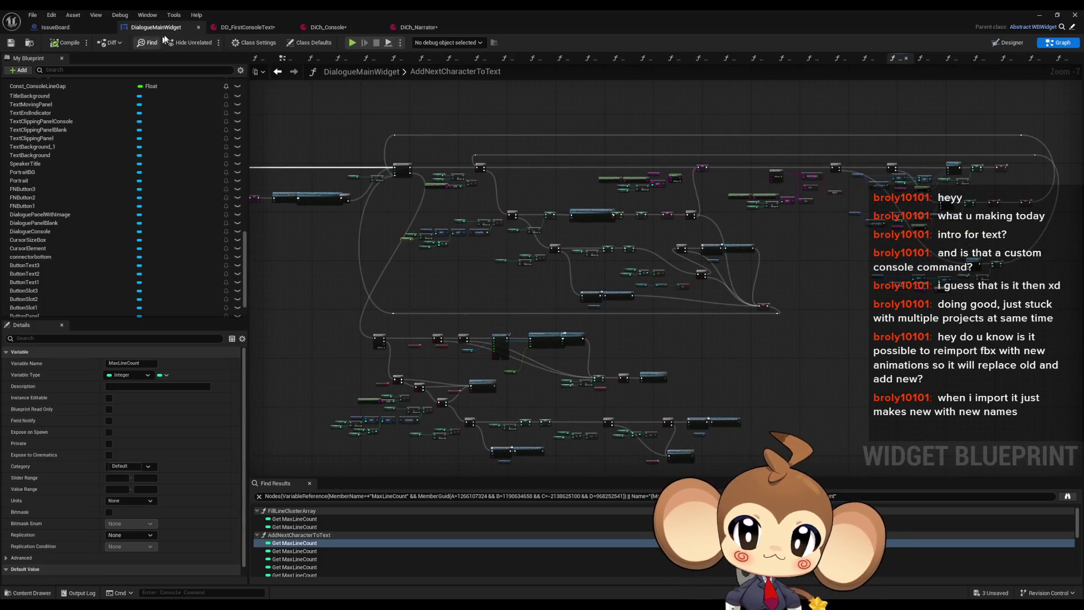
In SwitchTextPanel, change the SET Max Line Count value from 5 to 1000.
{"action": "left_click", "coordinate": [1006, 45]}
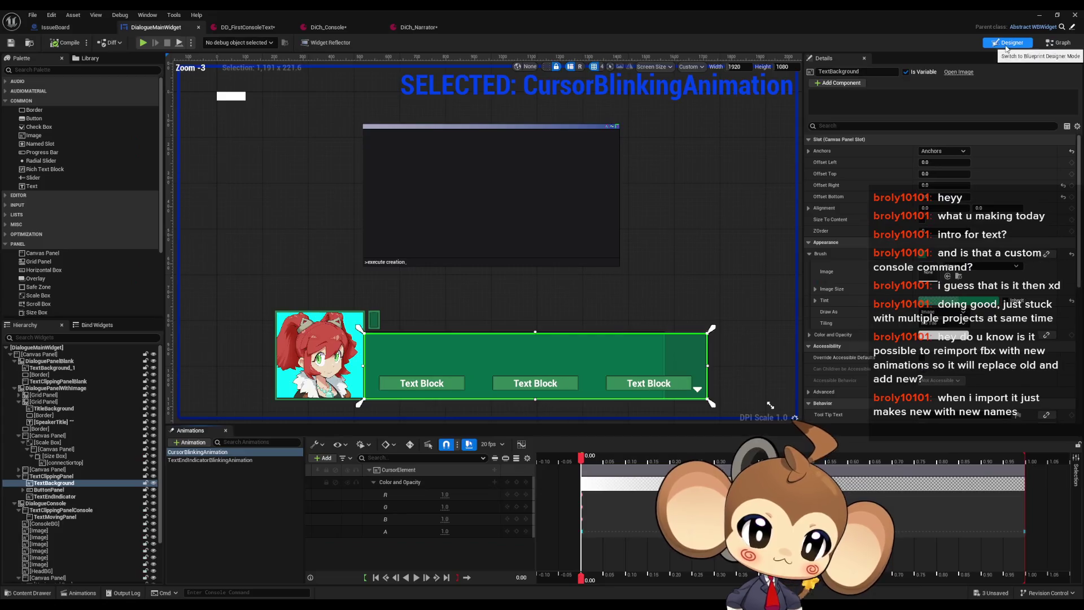
{"action": "left_click", "coordinate": [1054, 44]}
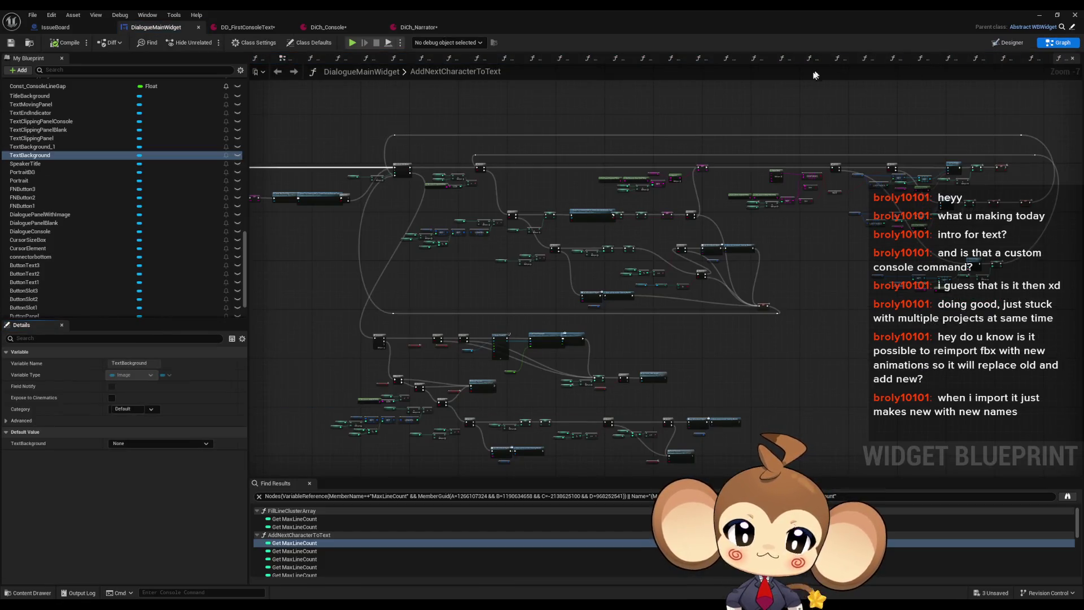
{"action": "left_click_drag", "start_coordinate": [596, 285], "coordinate": [590, 242]}
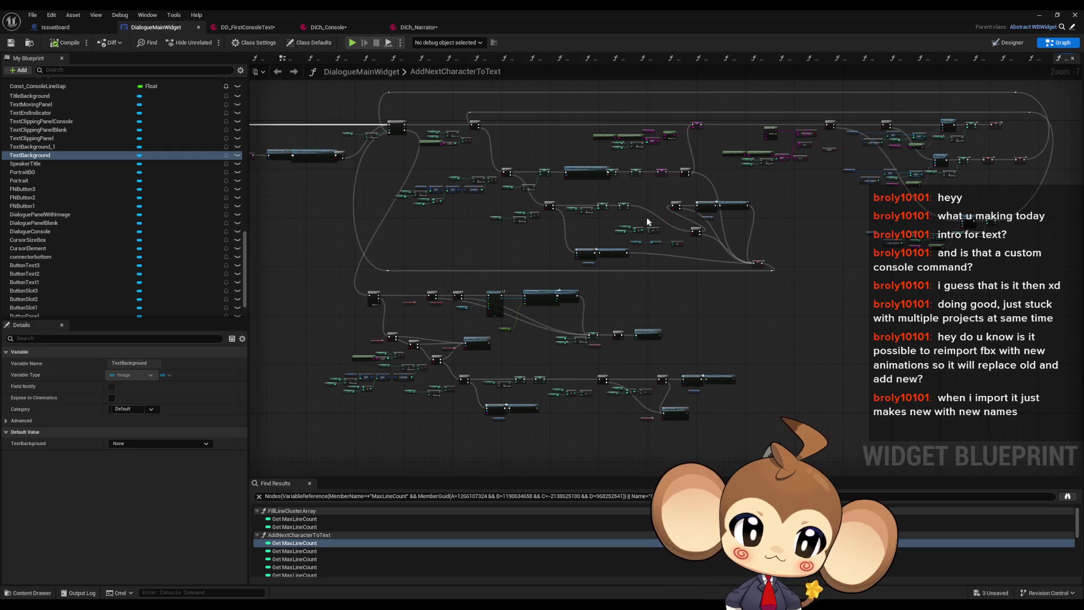
{"action": "scroll", "coordinate": [120, 145], "scroll_direction": "up", "scroll_amount": 15}
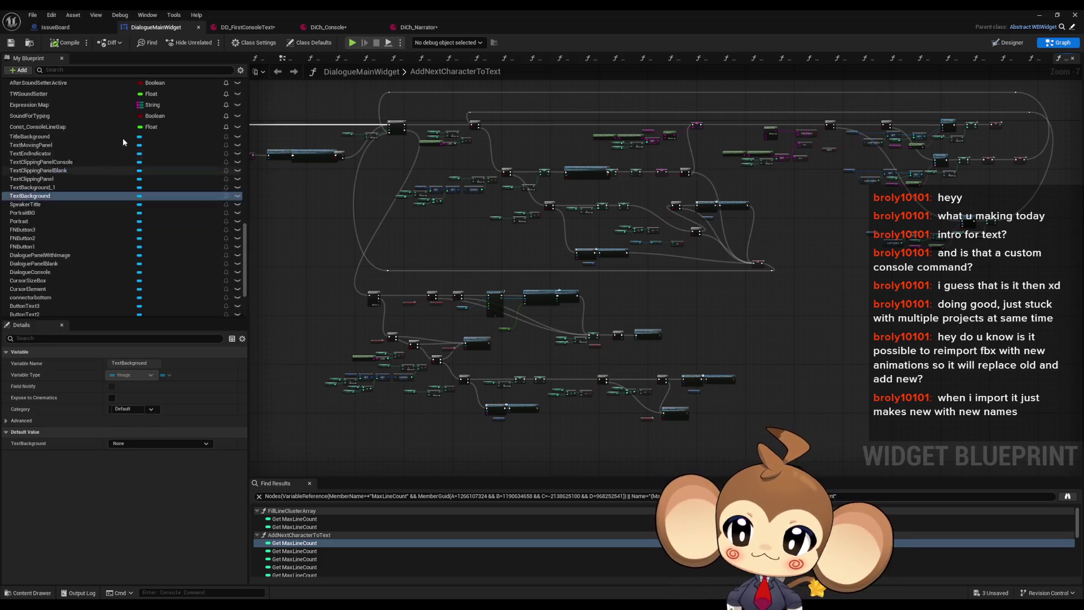
{"action": "scroll", "coordinate": [119, 144], "scroll_direction": "up", "scroll_amount": 3}
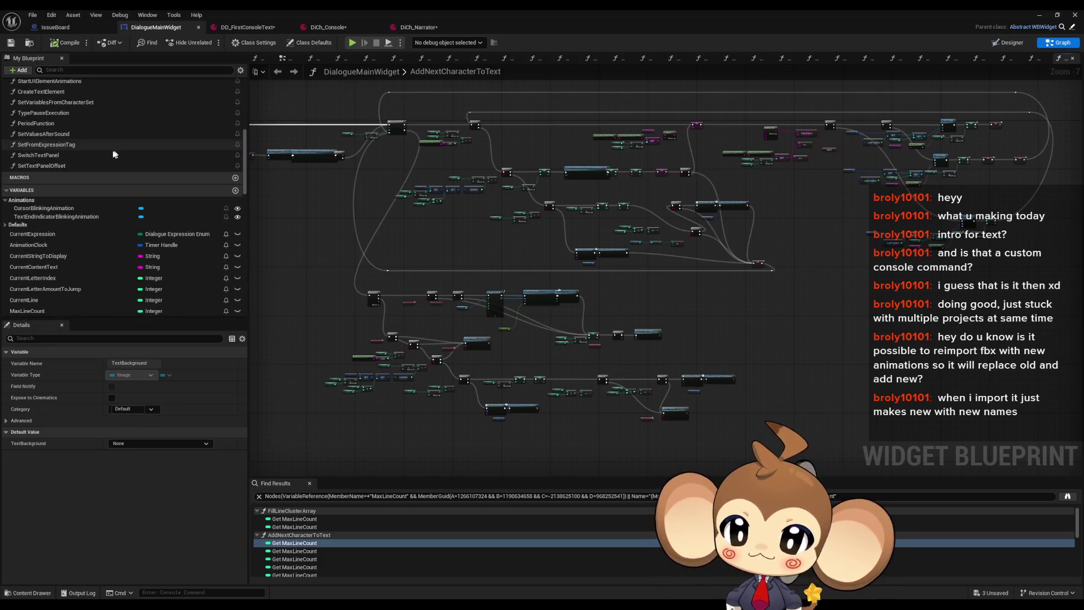
{"action": "double_click", "coordinate": [115, 154]}
{"action": "scroll", "coordinate": [662, 252], "scroll_direction": "up", "scroll_amount": 4}
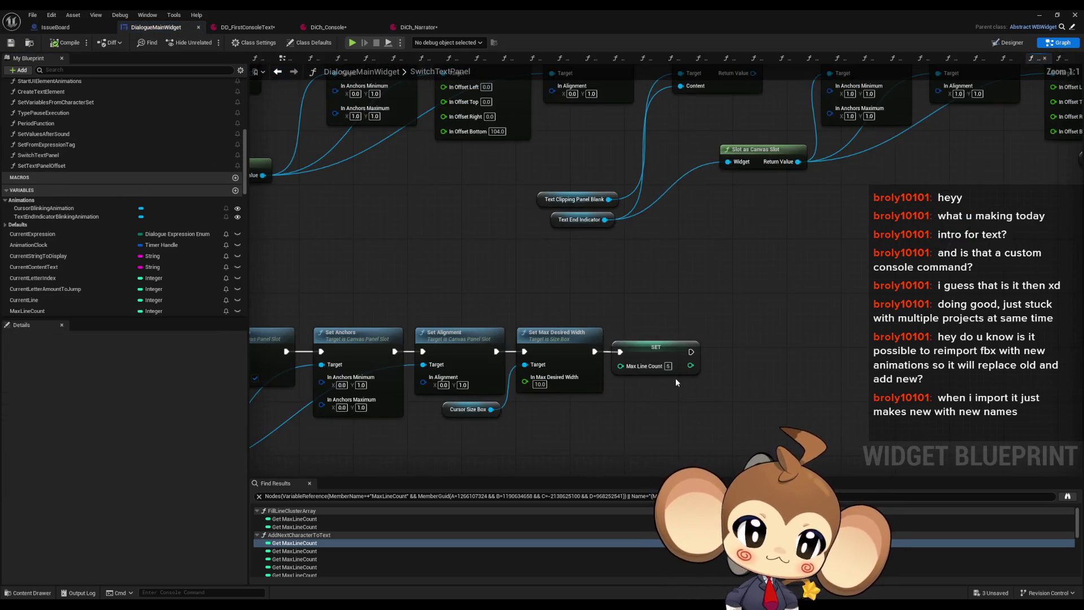
{"action": "type", "text": "1000"}
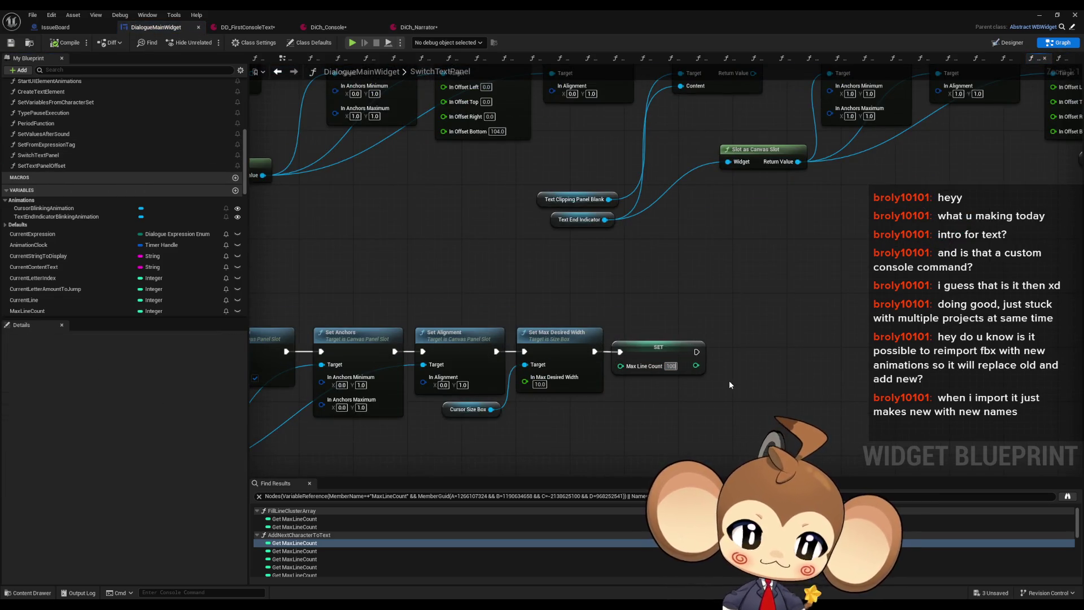
{"action": "left_click", "coordinate": [1041, 15]}
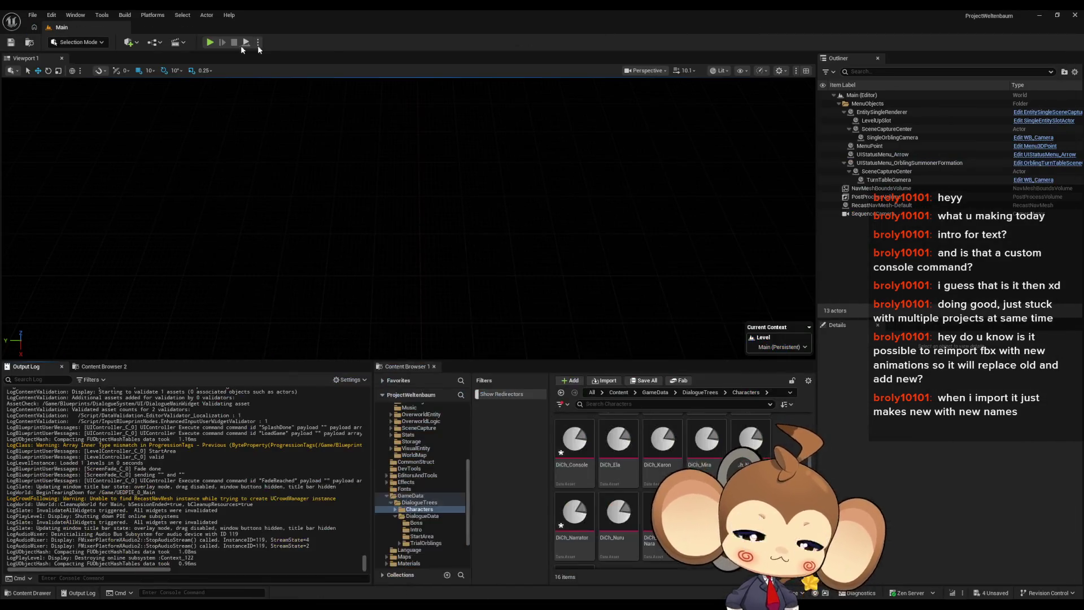
Run a play test listing console lines up to 111, stop it, and return to DialogueMainWidget.
{"action": "left_click", "coordinate": [211, 42]}
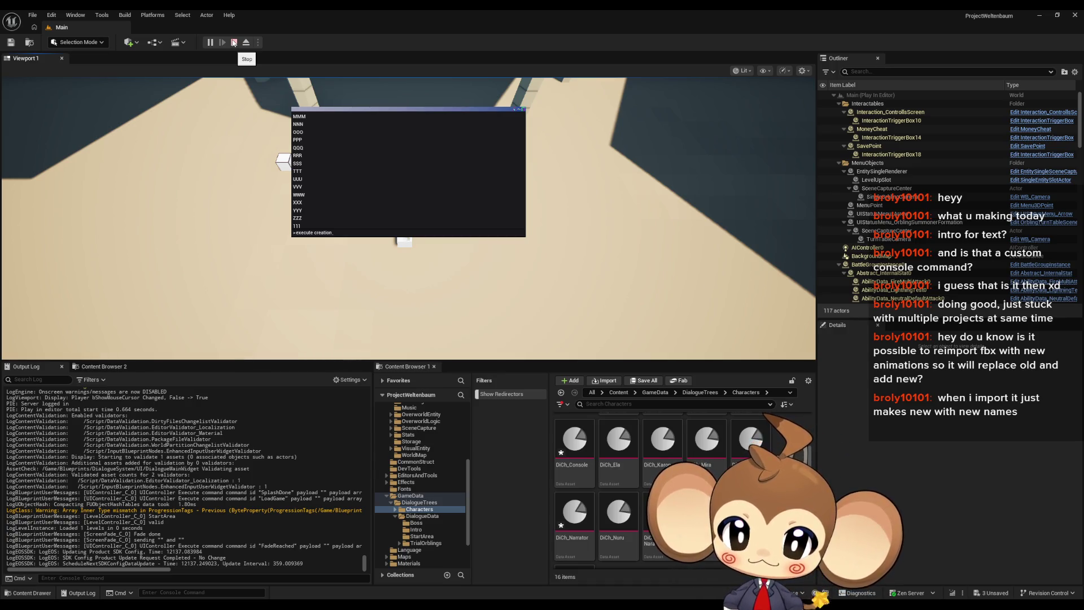
{"action": "left_click", "coordinate": [234, 43]}
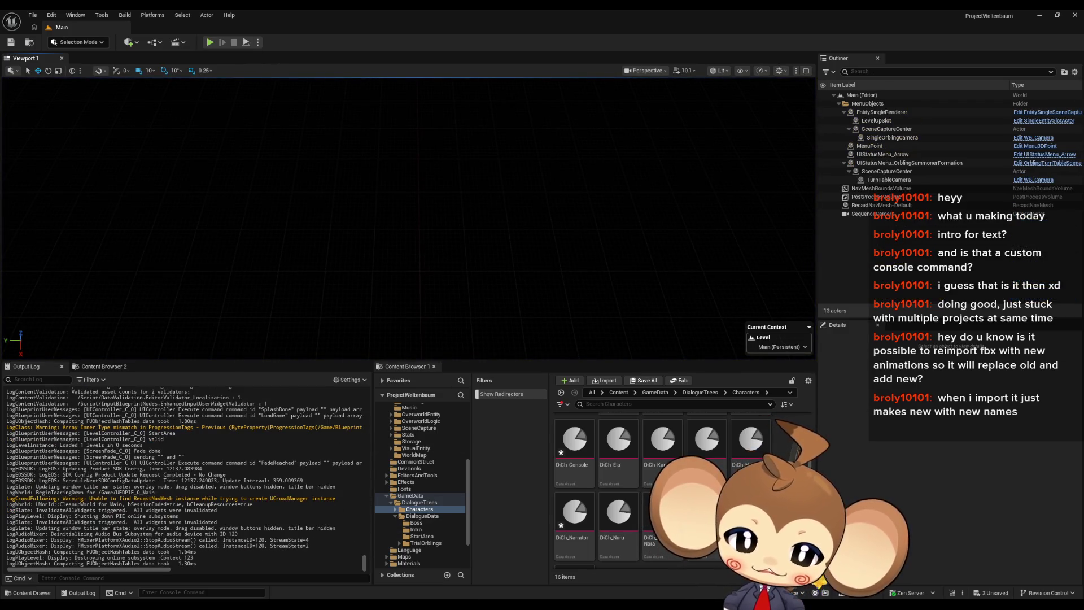
{"action": "left_click", "coordinate": [423, 574]}
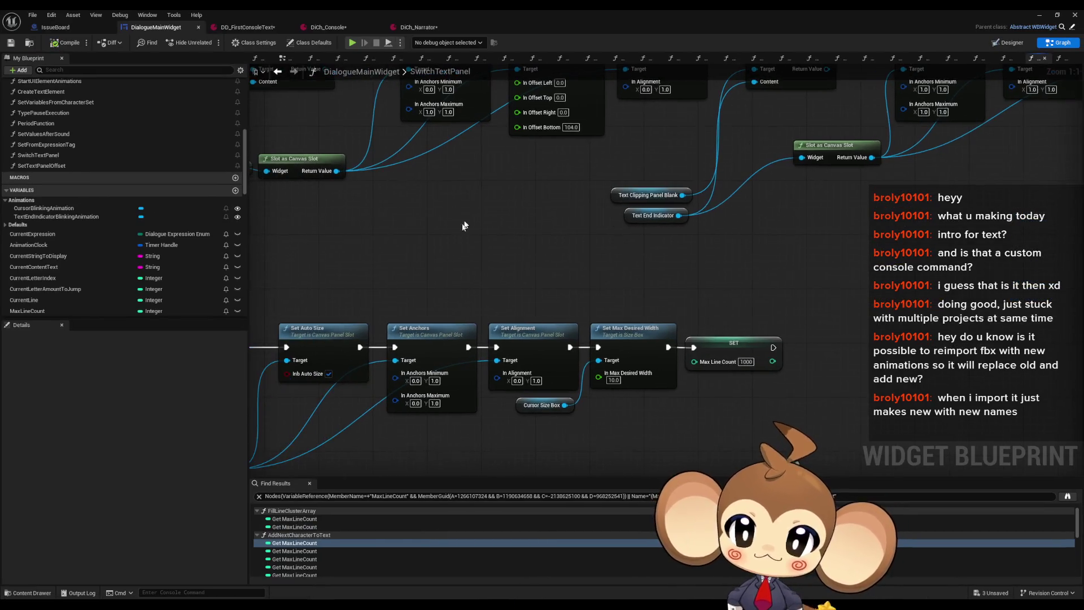
On the IssueBoard, delete the 'console thinks at and, new page' note.
{"action": "left_click", "coordinate": [78, 29]}
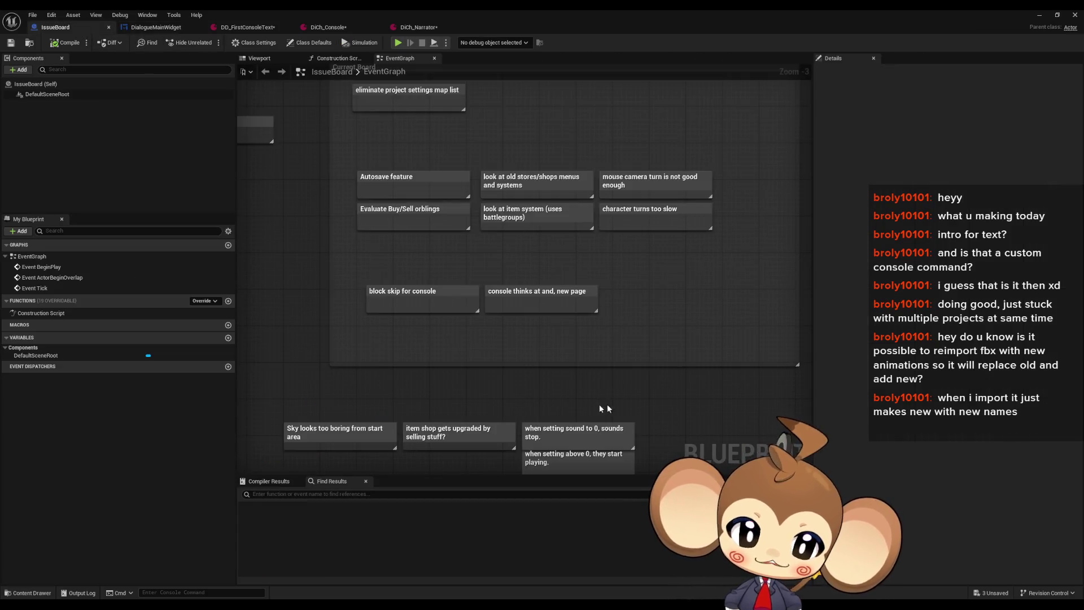
{"action": "scroll", "coordinate": [491, 344], "scroll_direction": "up", "scroll_amount": 2}
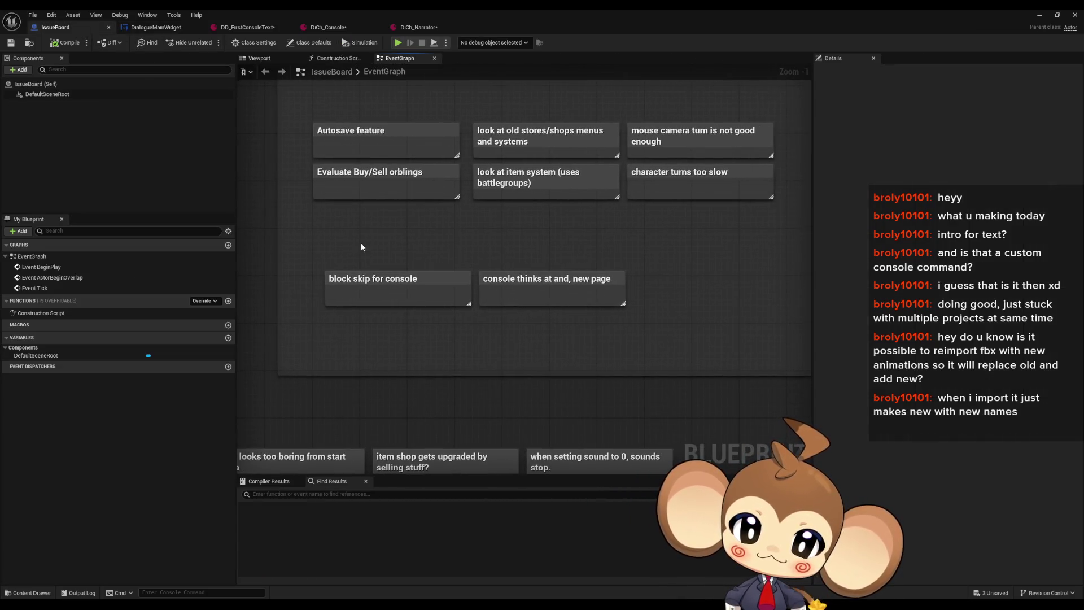
{"action": "left_click", "coordinate": [404, 293]}
{"action": "left_click", "coordinate": [565, 296]}
{"action": "left_click_drag", "start_coordinate": [630, 329], "coordinate": [562, 330]}
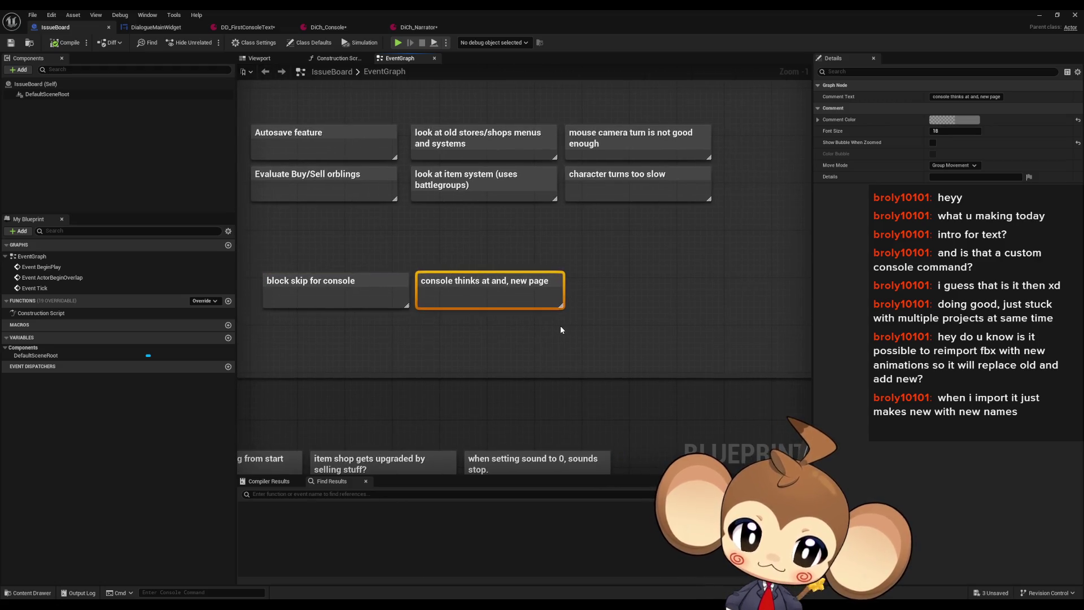
{"action": "key", "text": "Delete"}
{"action": "left_click_drag", "start_coordinate": [463, 317], "coordinate": [506, 317]}
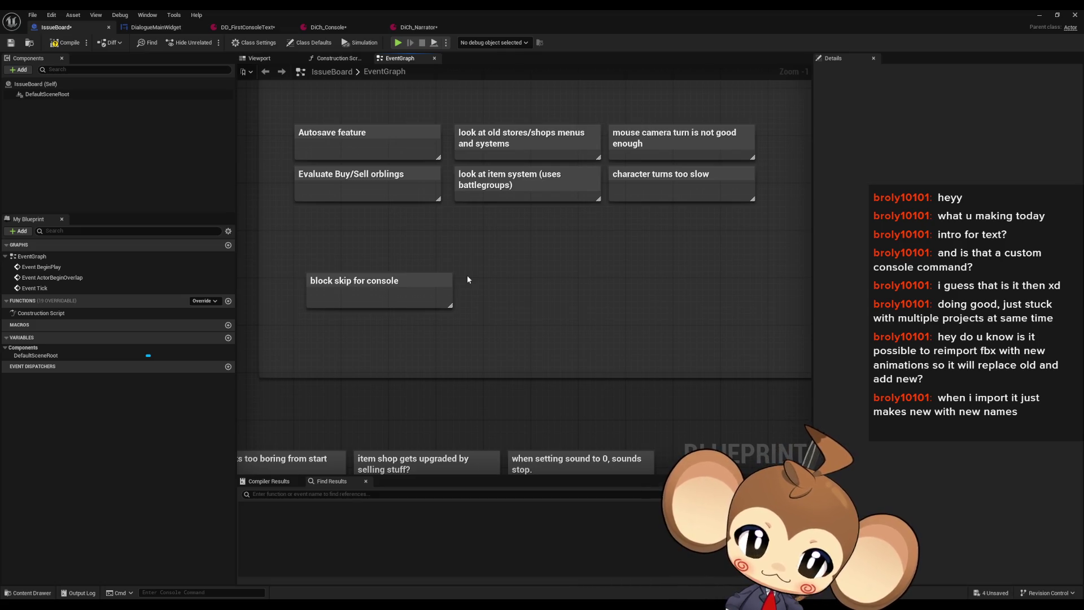
Add a comment note titled 'cursor should not vanish'.
{"action": "key", "text": "c"}
{"action": "key", "text": "BackSpace"}
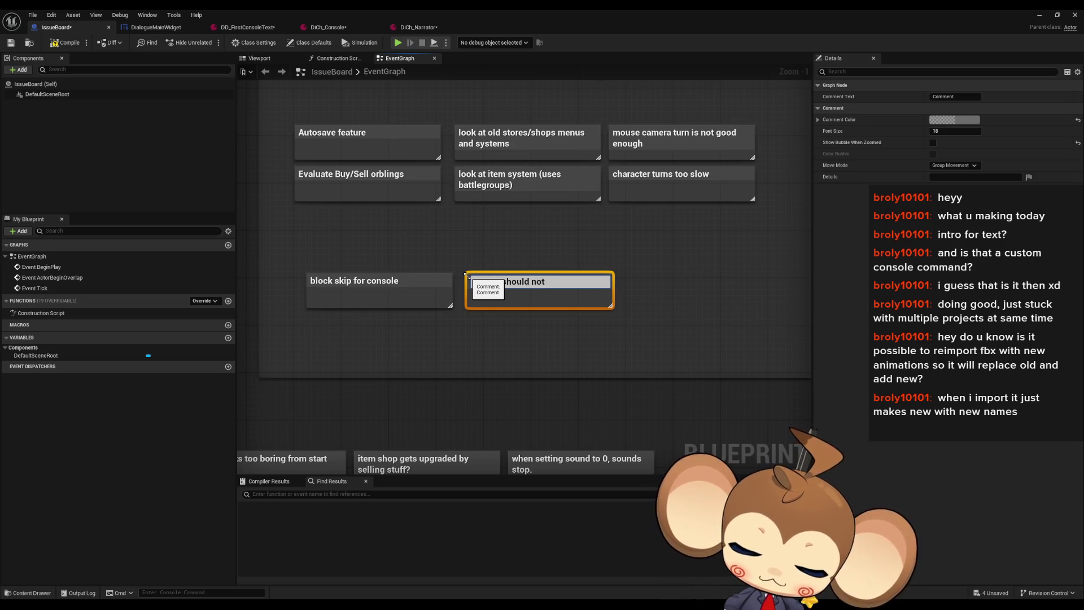
{"action": "key", "text": "Return"}
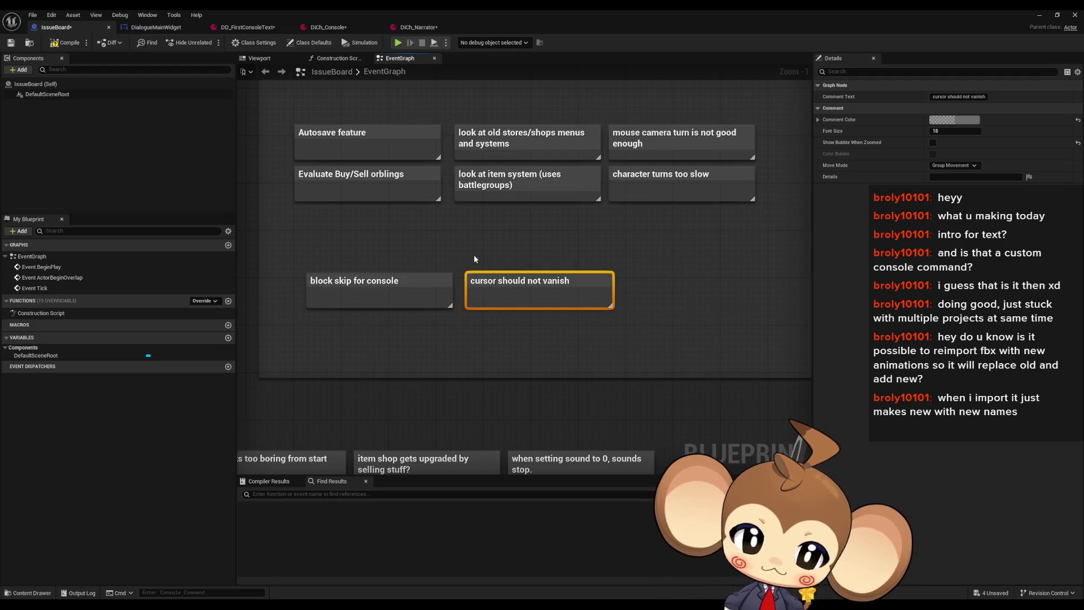
{"action": "left_click_drag", "start_coordinate": [502, 281], "coordinate": [496, 280]}
{"action": "left_click", "coordinate": [546, 238]}
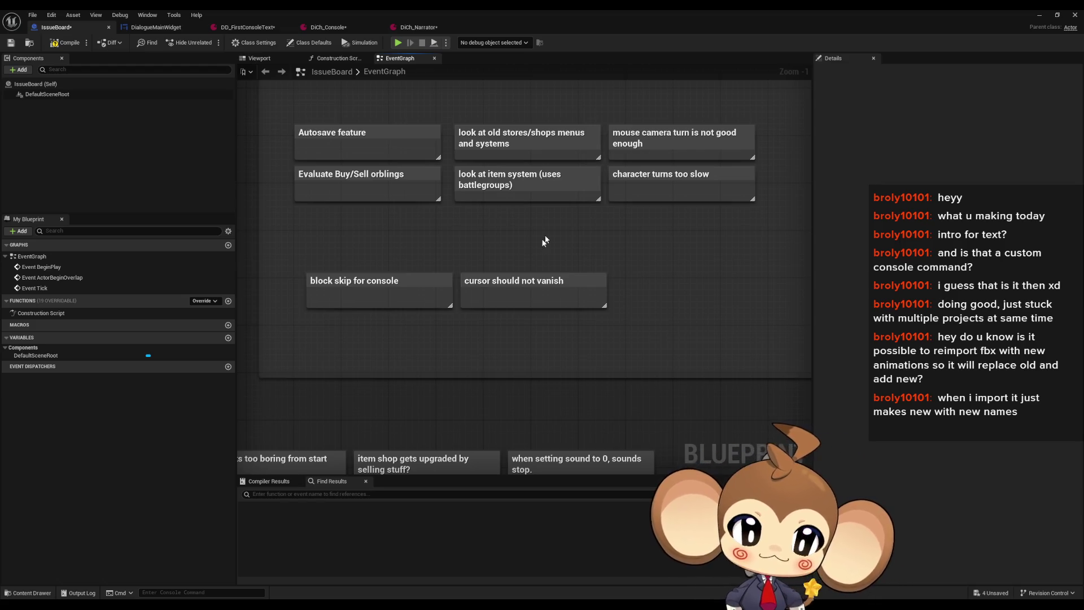
{"action": "left_click_drag", "start_coordinate": [632, 268], "coordinate": [554, 277]}
Add a 'force write focus when end' note, correcting the 'forse' typo.
{"action": "key", "text": "c"}
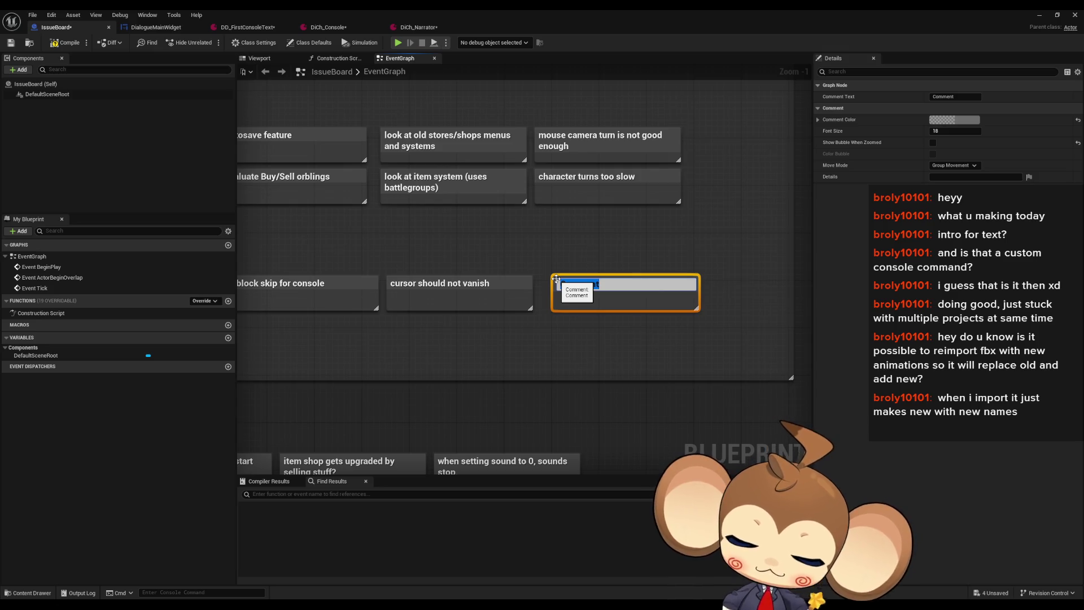
{"action": "key", "text": "BackSpace"}
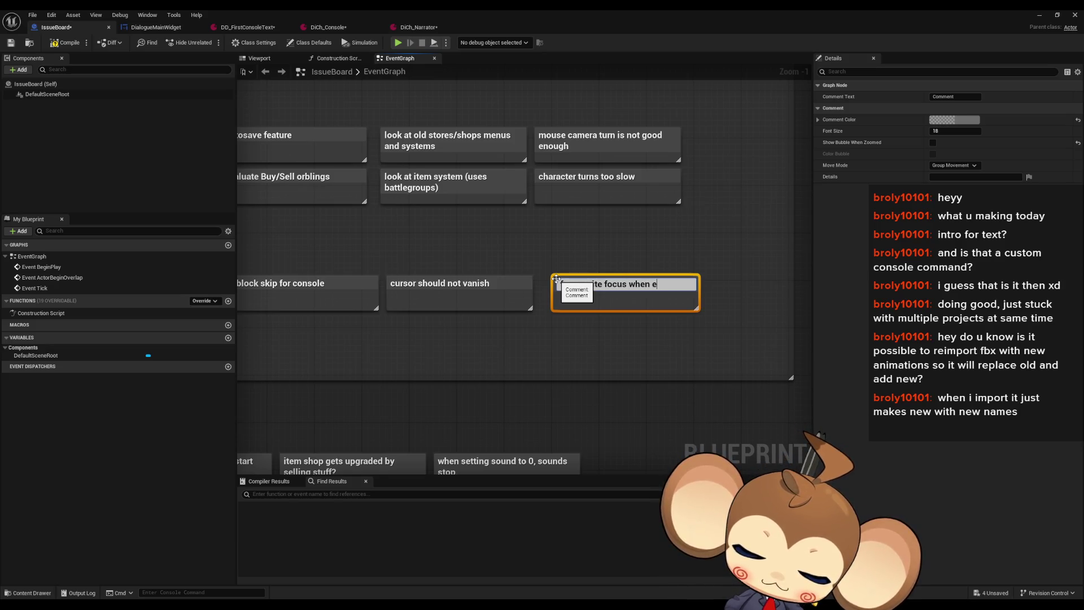
{"action": "type", "text": "nd"}
{"action": "key", "text": "Return"}
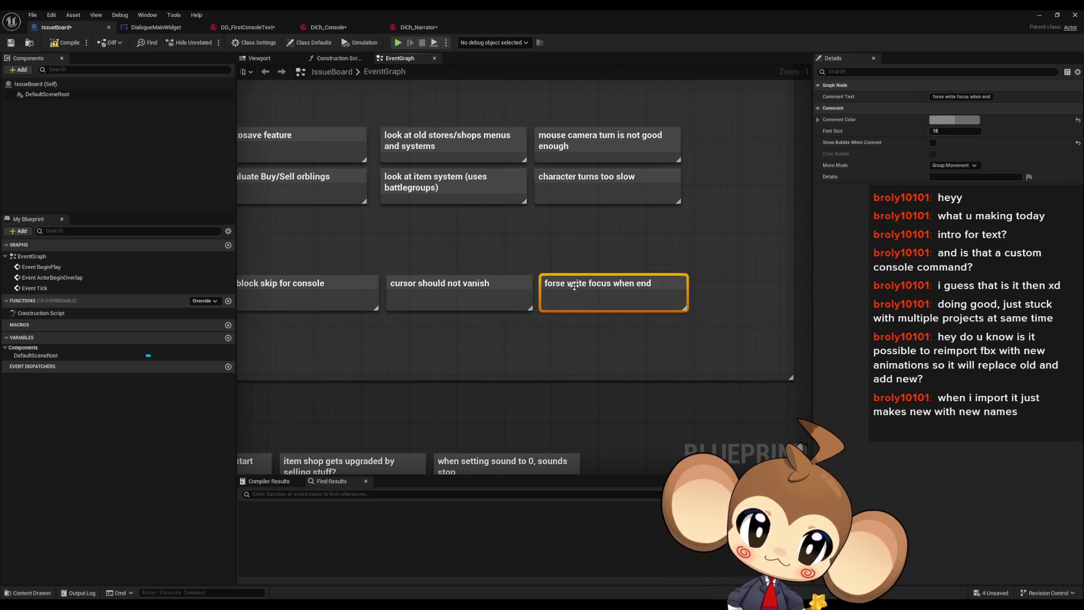
{"action": "left_click", "coordinate": [479, 353]}
{"action": "left_click_drag", "start_coordinate": [479, 354], "coordinate": [521, 349]}
{"action": "double_click", "coordinate": [614, 283]}
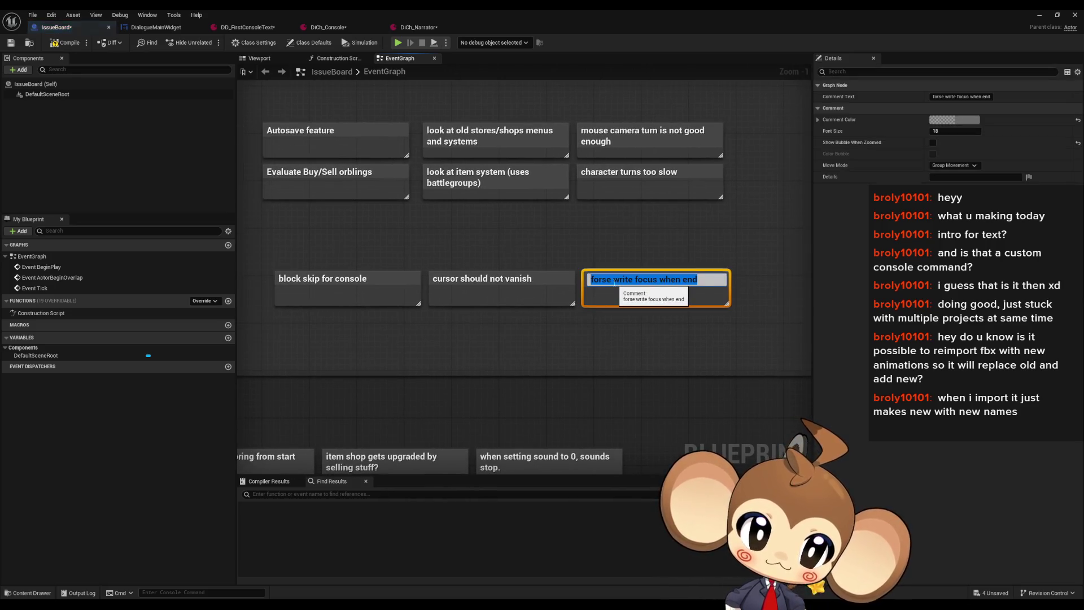
{"action": "key", "text": "BackSpace"}
{"action": "type", "text": "c"}
{"action": "key", "text": "Return"}
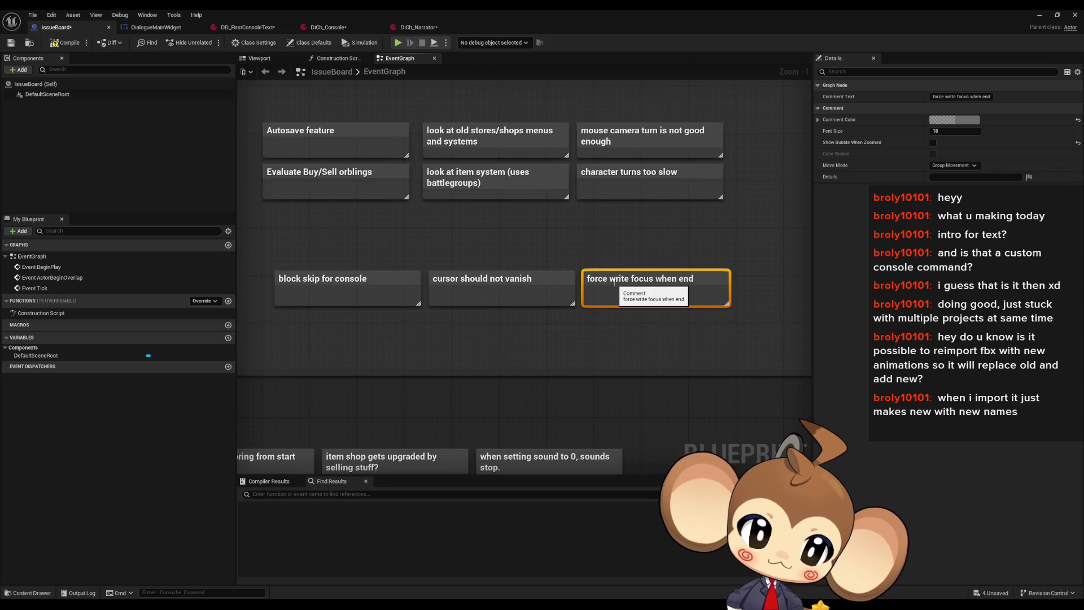
{"action": "left_click", "coordinate": [414, 330]}
{"action": "key", "text": "c"}
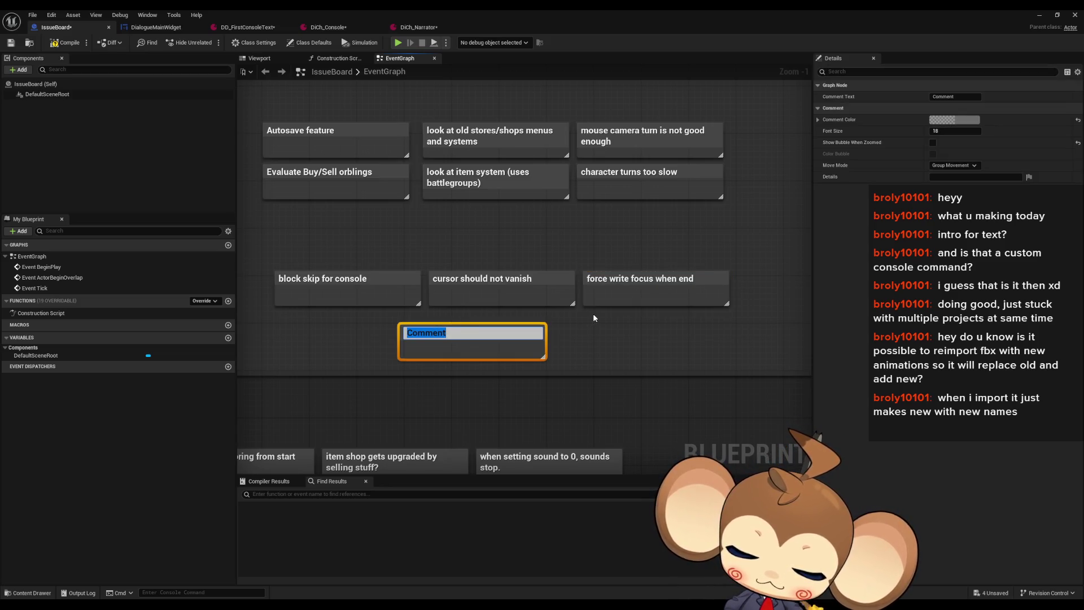
Title the new note 'make player write something to continue. needs to be exact string' and line it up.
{"action": "type", "text": "make playe"}
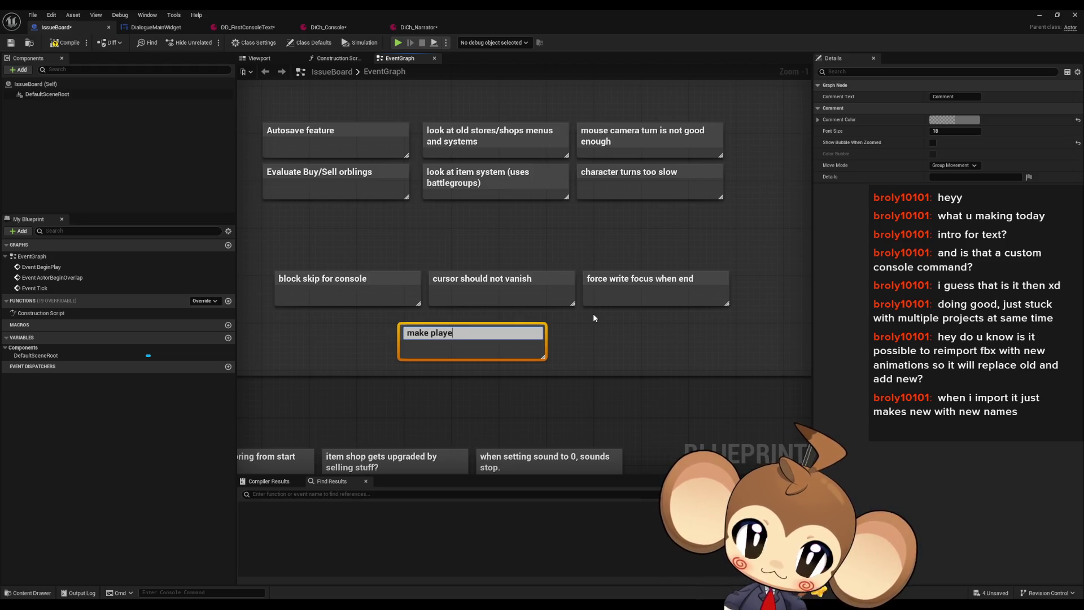
{"action": "type", "text": "r write something to "}
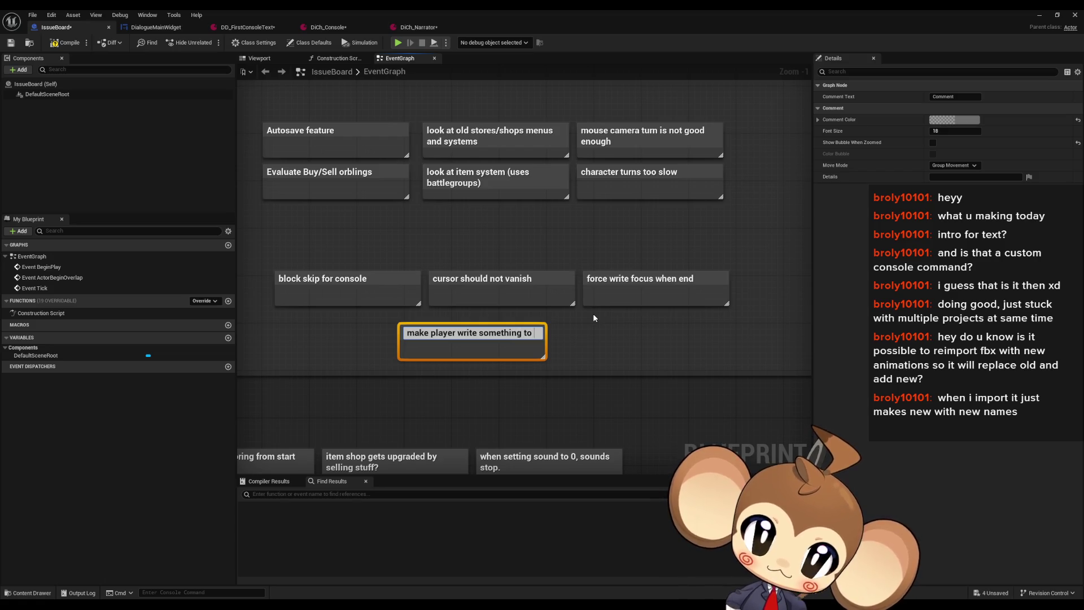
{"action": "type", "text": "continue"}
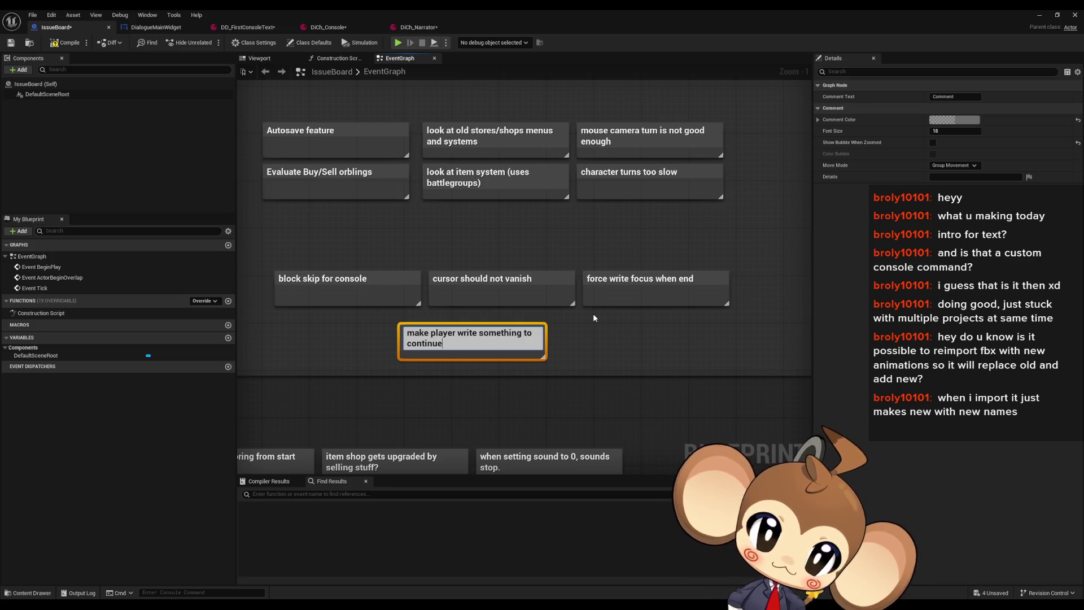
{"action": "type", "text": ". need"}
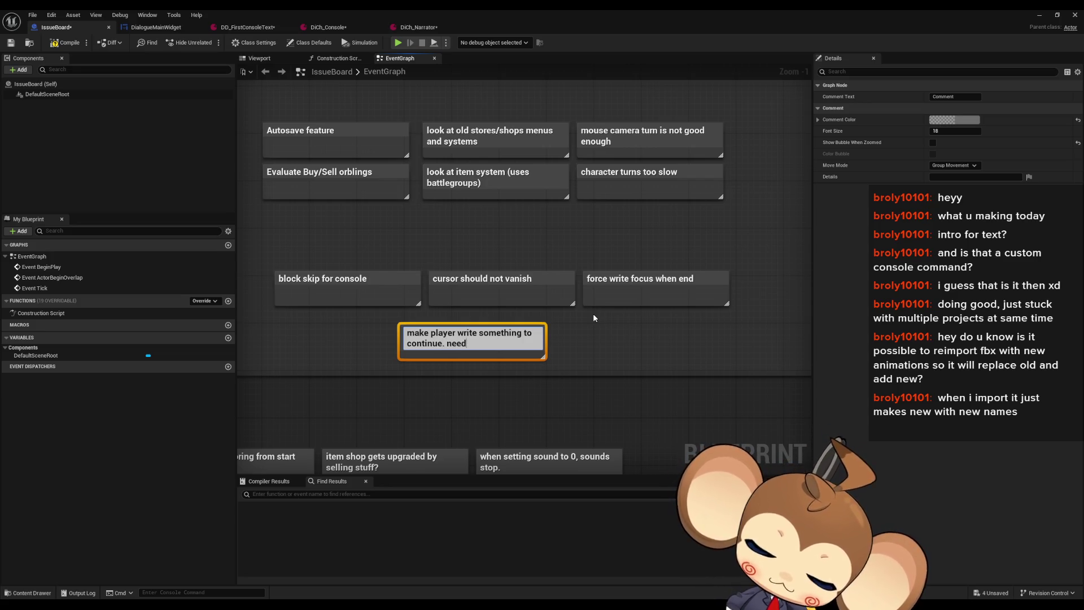
{"action": "type", "text": "s to be exac"}
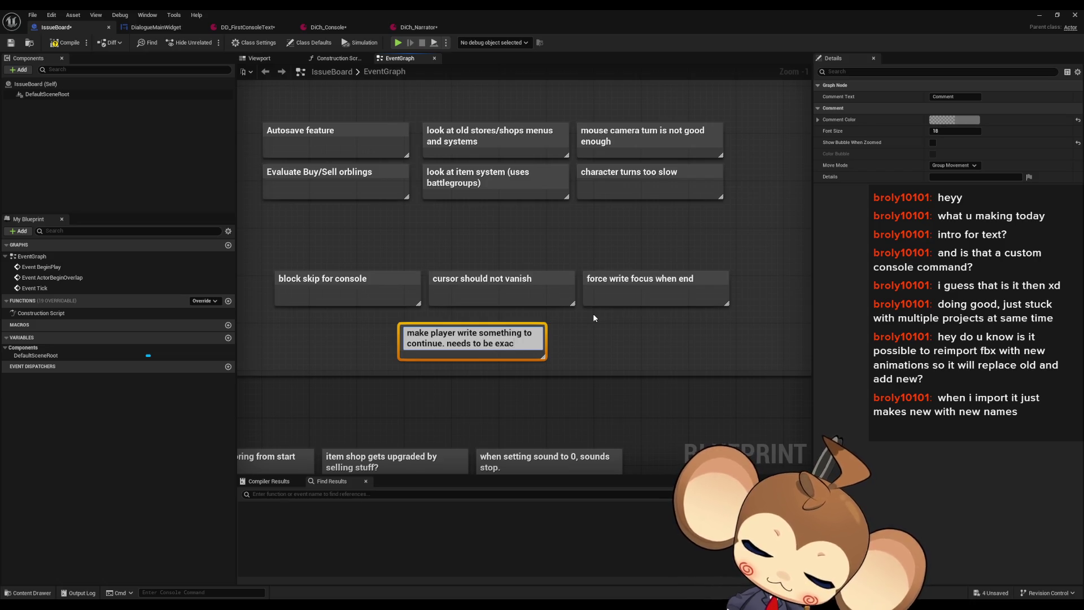
{"action": "type", "text": "t string"}
{"action": "key", "text": "Return"}
{"action": "left_click_drag", "start_coordinate": [499, 334], "coordinate": [380, 334]}
Copy that note, retitle the copy 'wrong input into console?', and arrange both in the row.
{"action": "key", "text": "ctrl+c"}
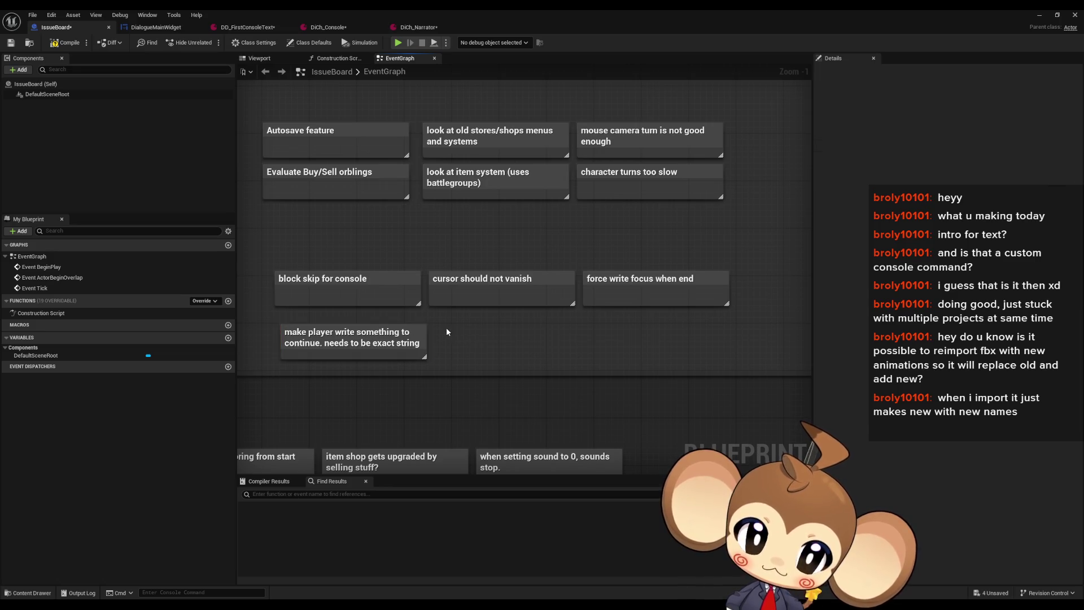
{"action": "key", "text": "ctrl+v"}
{"action": "double_click", "coordinate": [554, 326]}
{"action": "type", "text": "wr"}
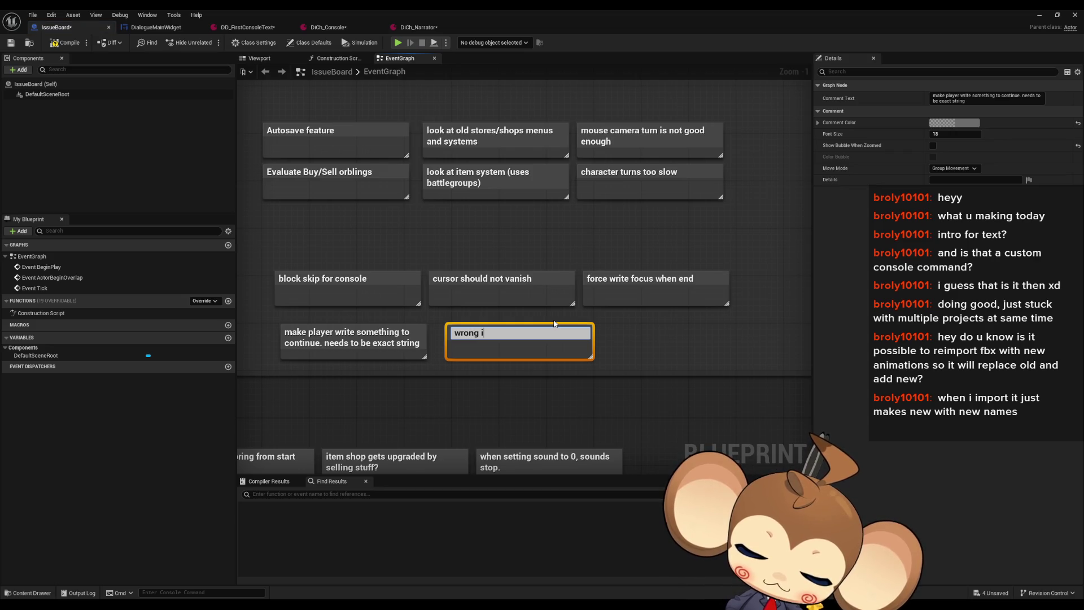
{"action": "type", "text": "console?"}
{"action": "key", "text": "Return"}
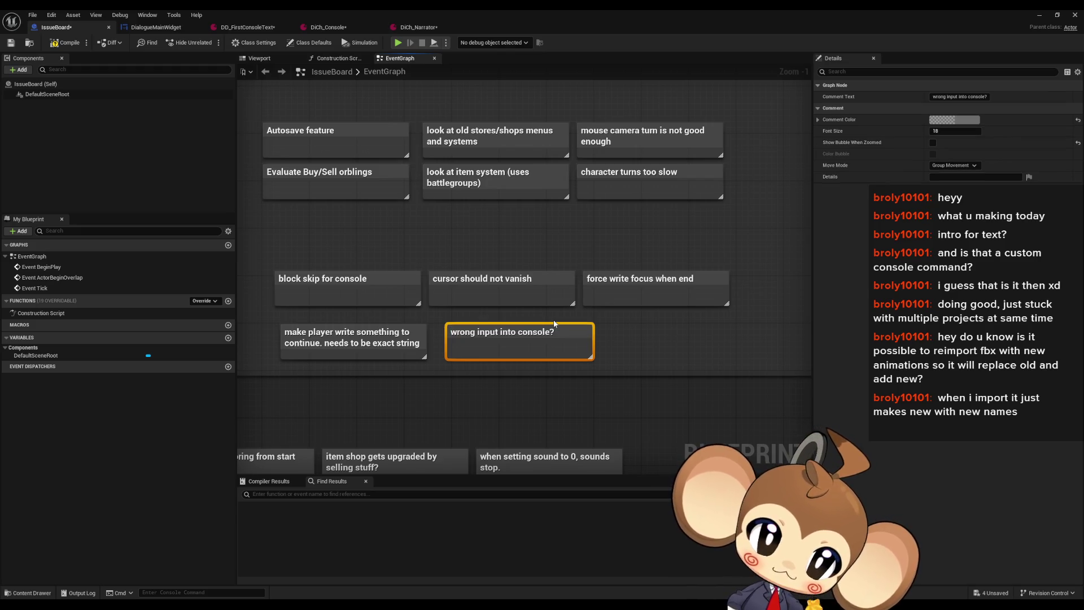
{"action": "left_click_drag", "start_coordinate": [540, 330], "coordinate": [522, 330]}
{"action": "left_click_drag", "start_coordinate": [387, 316], "coordinate": [470, 333]}
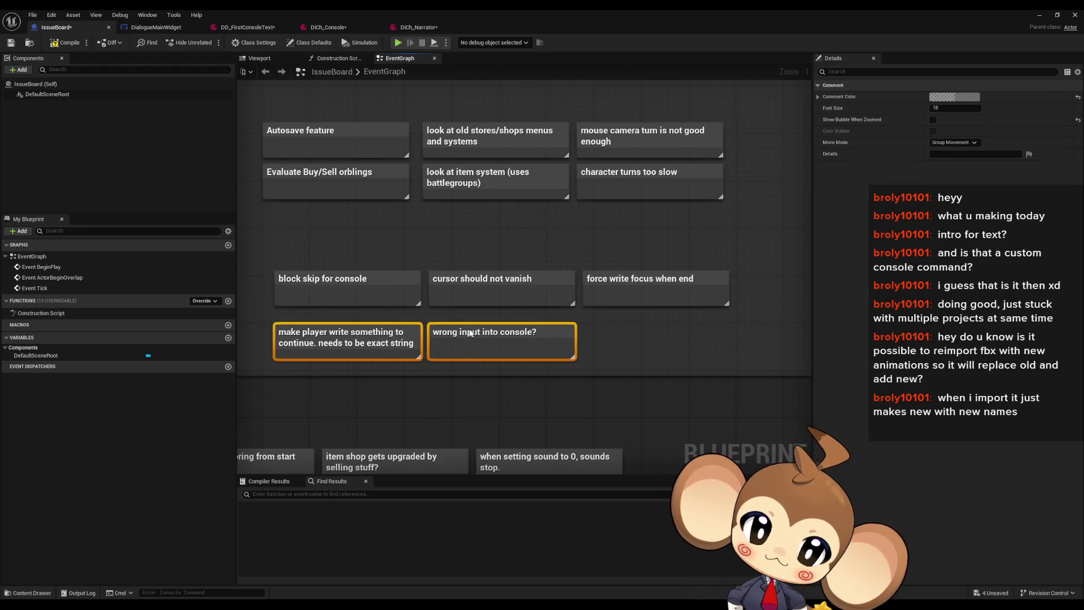
{"action": "left_click", "coordinate": [677, 338]}
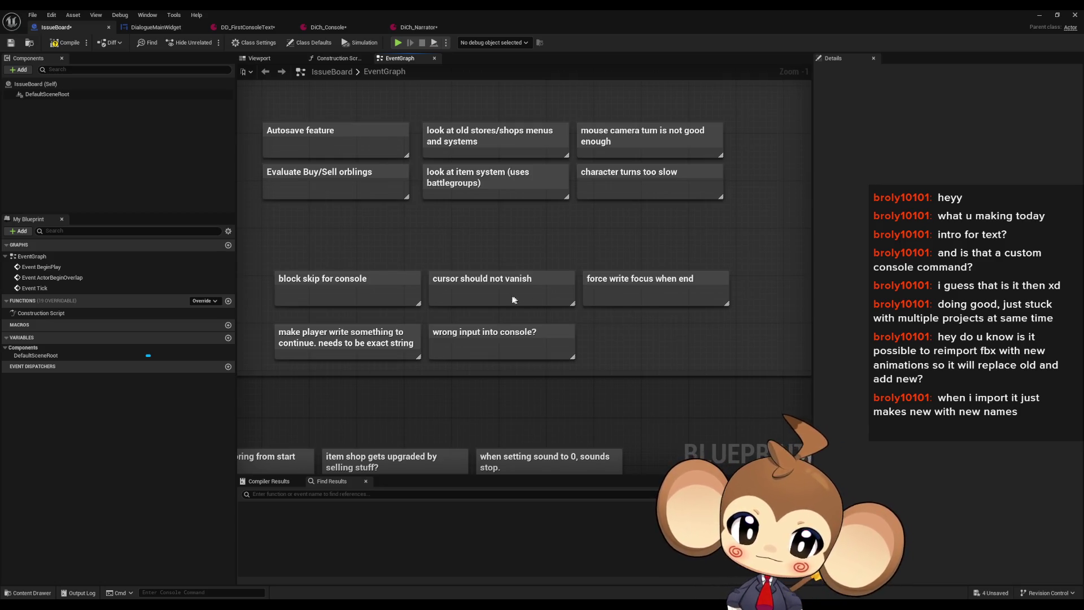
{"action": "mouse_move", "coordinate": [388, 316]}
{"action": "left_mouse_down"}
{"action": "mouse_move", "coordinate": [460, 334]}
{"action": "mouse_move", "coordinate": [458, 320]}
{"action": "left_mouse_up"}
{"action": "left_click", "coordinate": [609, 339]}
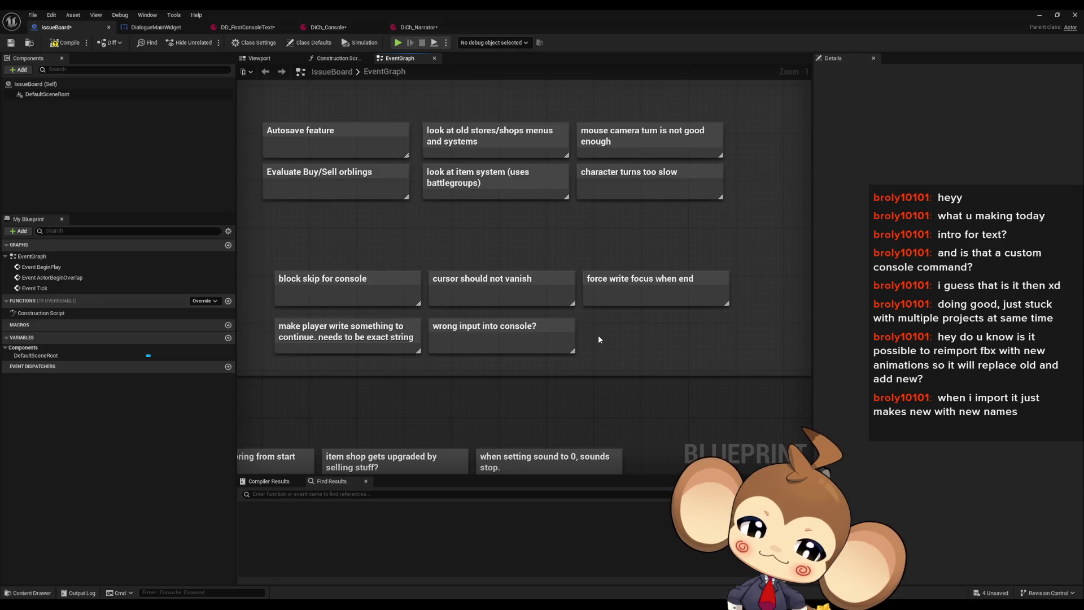
Duplicate it into a 'probably force instructions on screen' note aligned with the column above.
{"action": "left_click", "coordinate": [528, 325]}
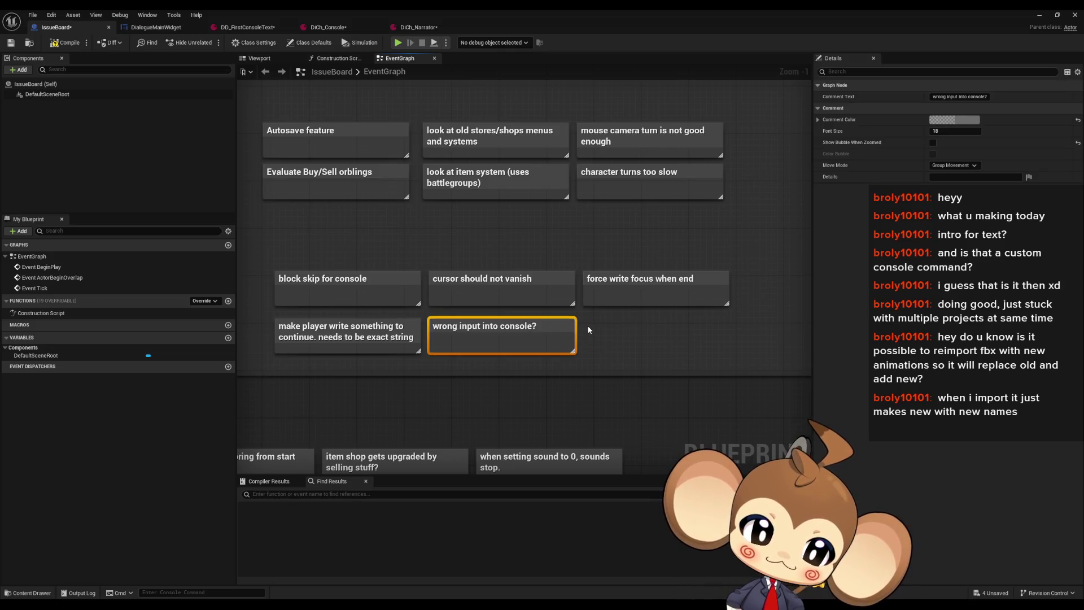
{"action": "key", "text": "ctrl+d"}
{"action": "double_click", "coordinate": [656, 323]}
{"action": "type", "text": "if yes refres"}
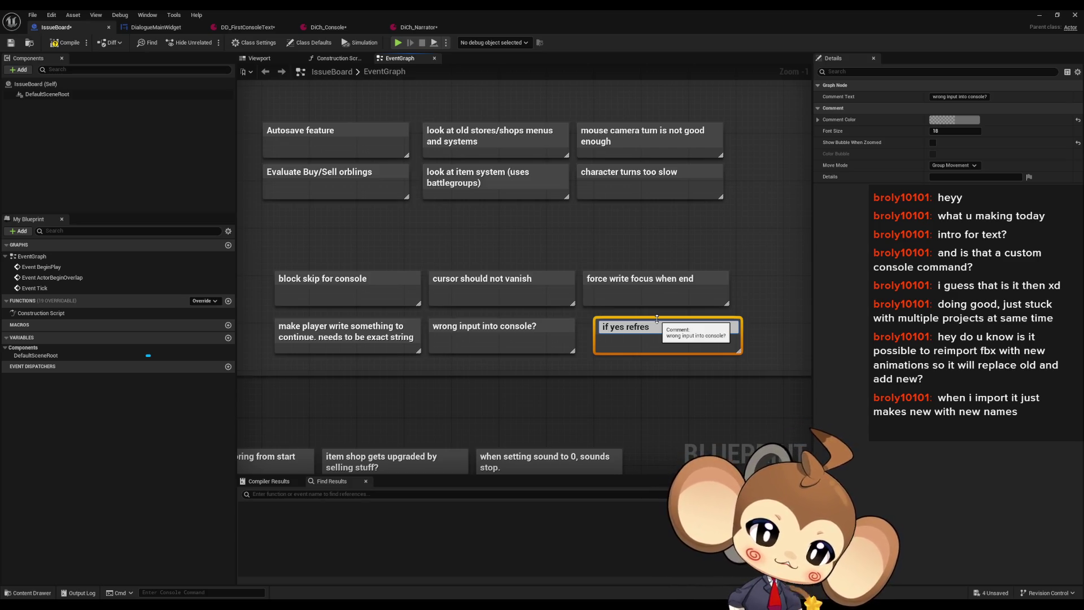
{"action": "key", "text": "BackSpace"}
{"action": "key", "text": "BackSpace"}
{"action": "key", "text": "BackSpace"}
{"action": "type", "text": "bably force scre"}
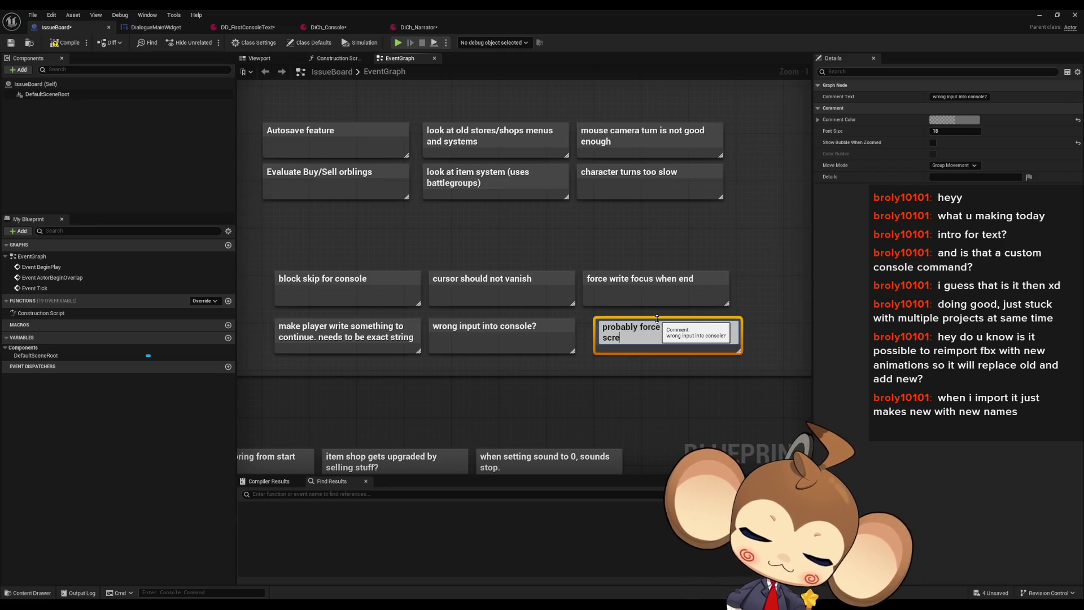
{"action": "key", "text": "Return"}
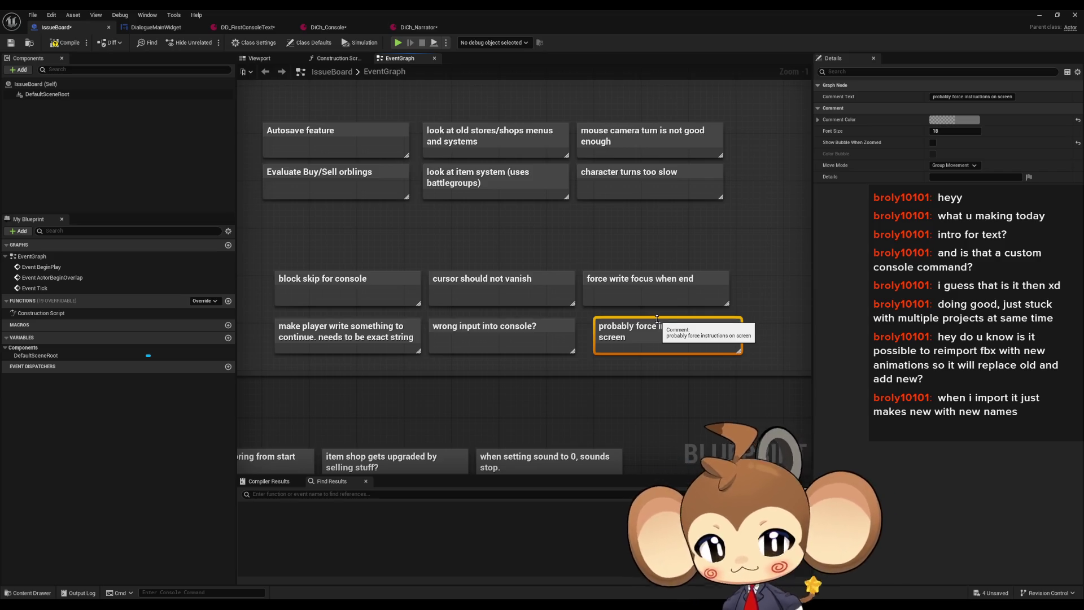
{"action": "left_click_drag", "start_coordinate": [646, 334], "coordinate": [635, 333]}
{"action": "left_click", "coordinate": [713, 255]}
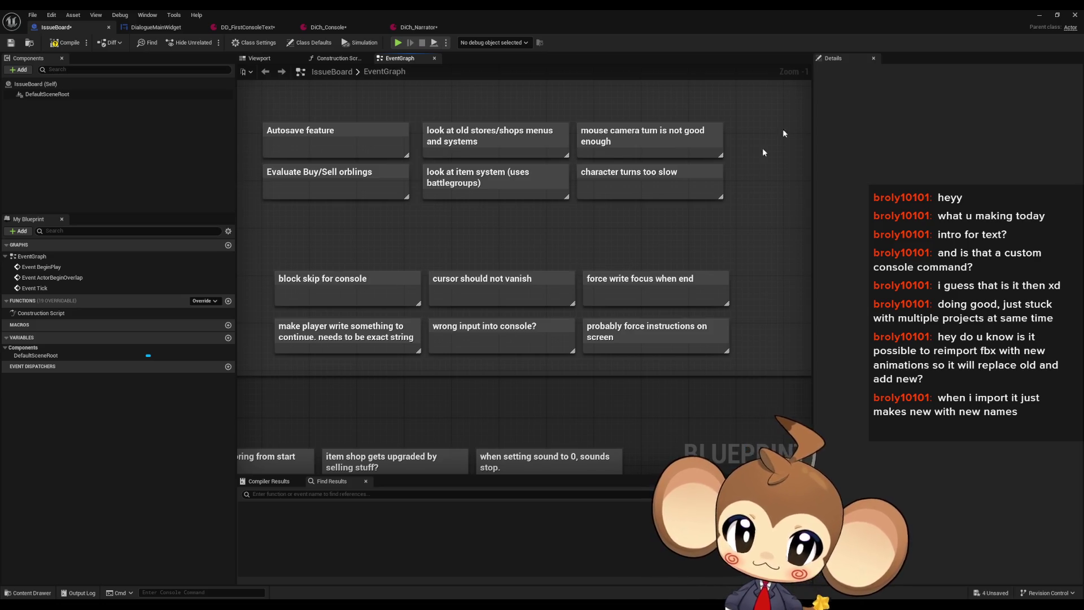
{"action": "left_click", "coordinate": [1039, 14]}
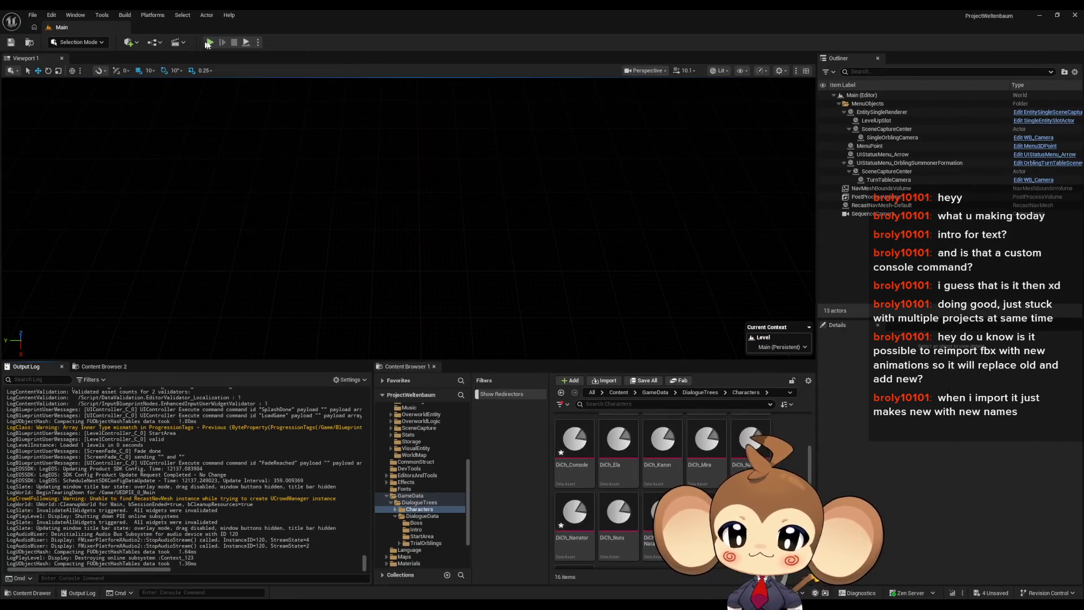
{"action": "key", "text": "alt+p"}
{"action": "key", "text": "Return"}
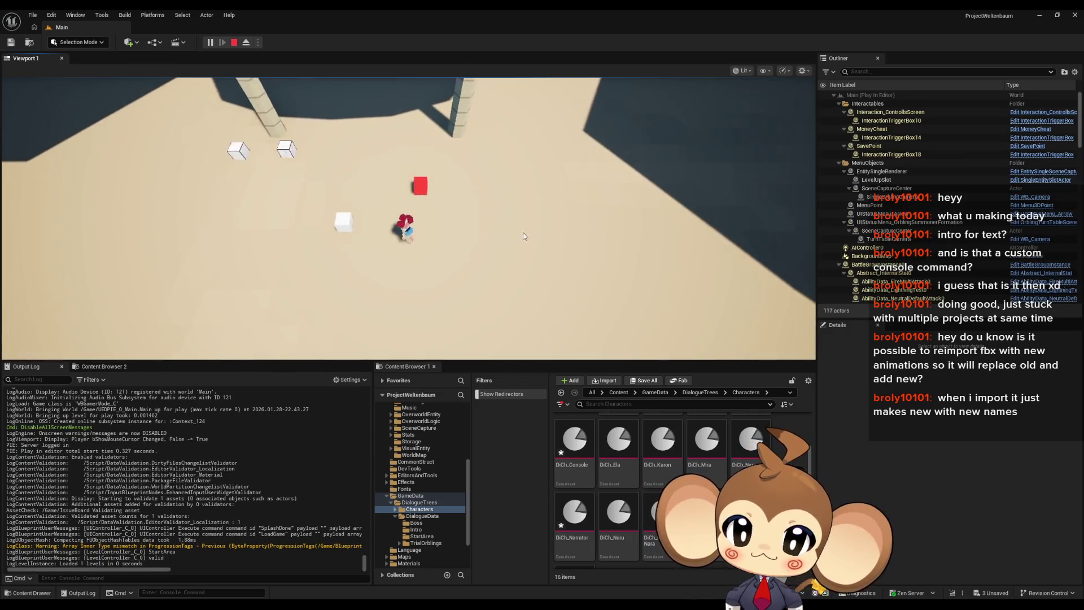
{"action": "key", "text": "grave"}
{"action": "type", "text": "execute creation"}
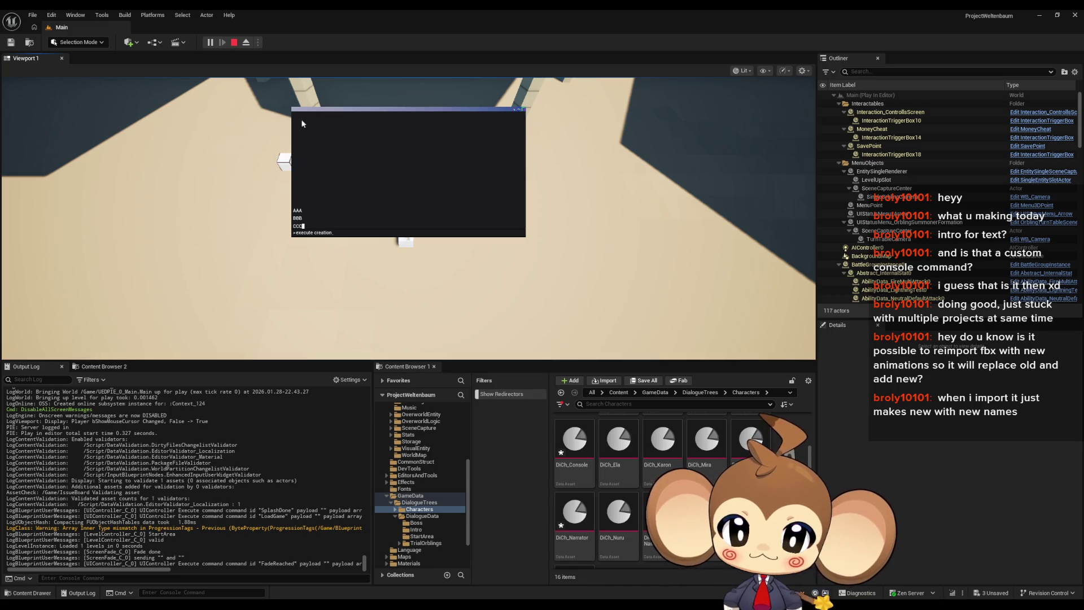
{"action": "left_click", "coordinate": [235, 42]}
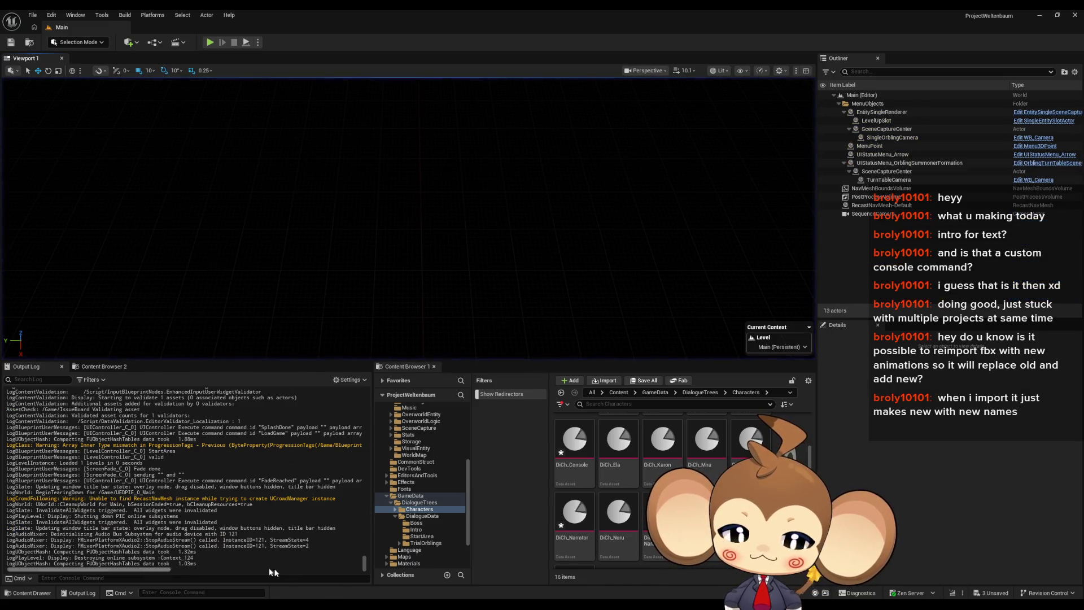
{"action": "mouse_move", "coordinate": [407, 604]}
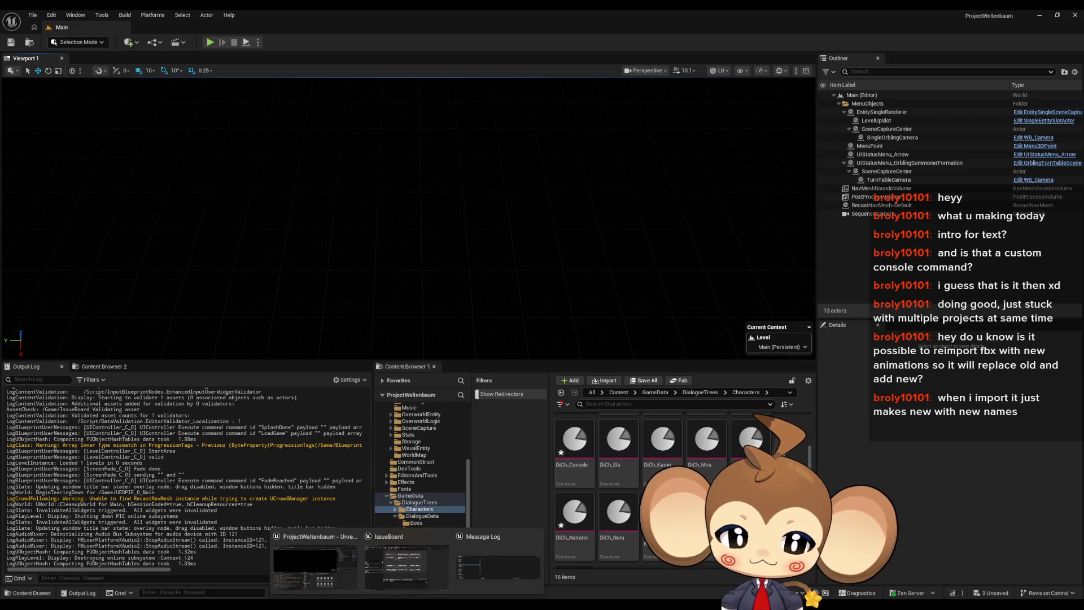
Add the IssueBoard note 'maybe curor animation reset is not a good idea', then open DialogueMainWidget.
{"action": "left_click", "coordinate": [400, 569]}
{"action": "left_click_drag", "start_coordinate": [662, 387], "coordinate": [435, 380]}
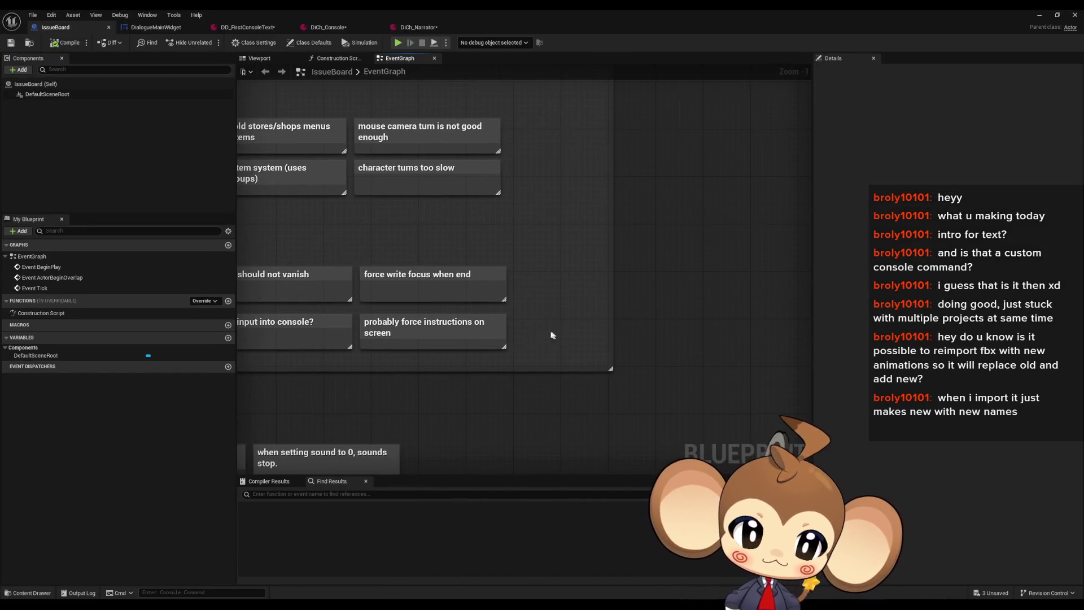
{"action": "type", "text": "cmaybe cu"}
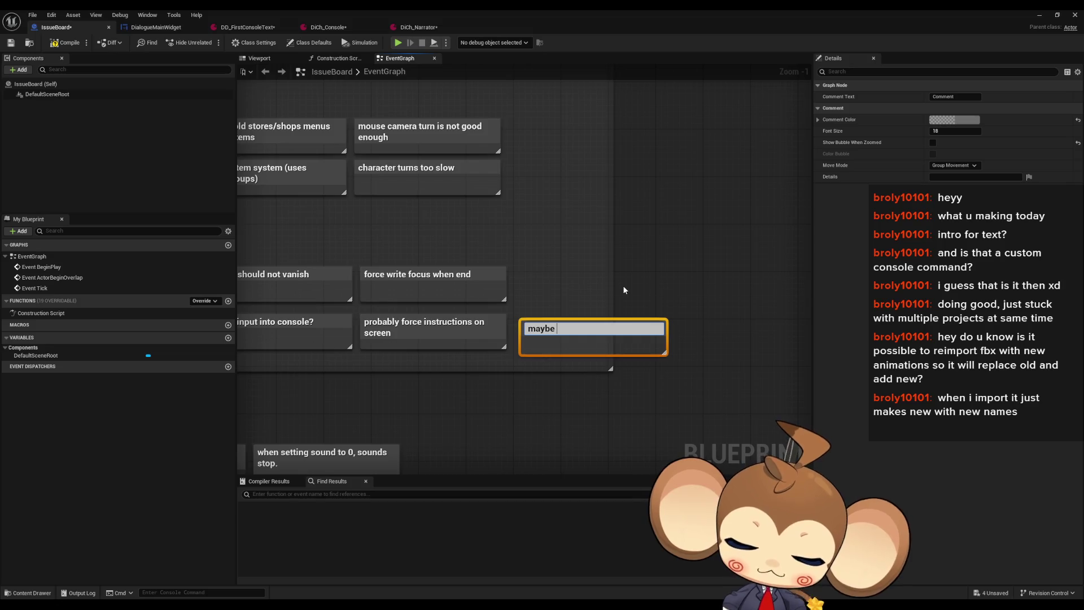
{"action": "type", "text": "rs"}
{"action": "key", "text": "BackSpace"}
{"action": "key", "text": "BackSpace"}
{"action": "type", "text": "or animation reset is not a good idea"}
{"action": "key", "text": "Return"}
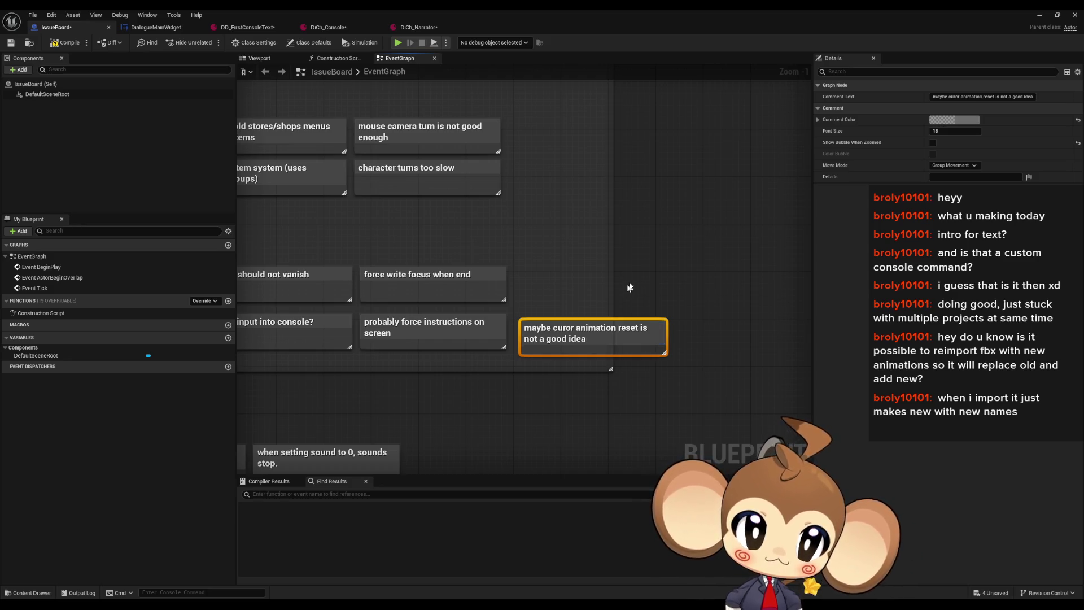
{"action": "left_click", "coordinate": [134, 30]}
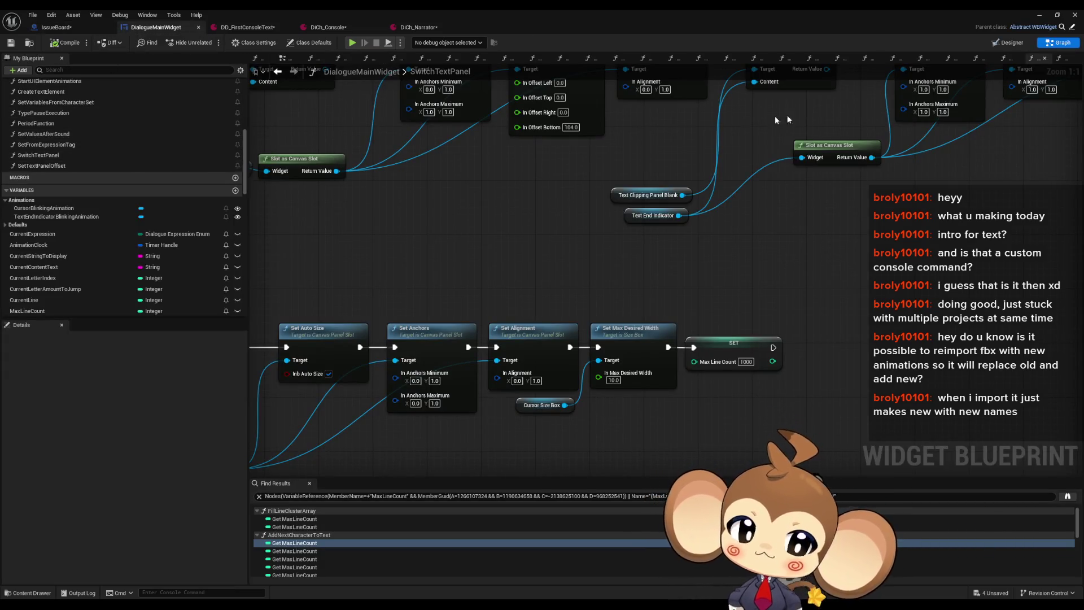
Move CursorElement's opacity key to 0.10, trim the animation end to 0.20, and start a play test.
{"action": "left_click", "coordinate": [1009, 42]}
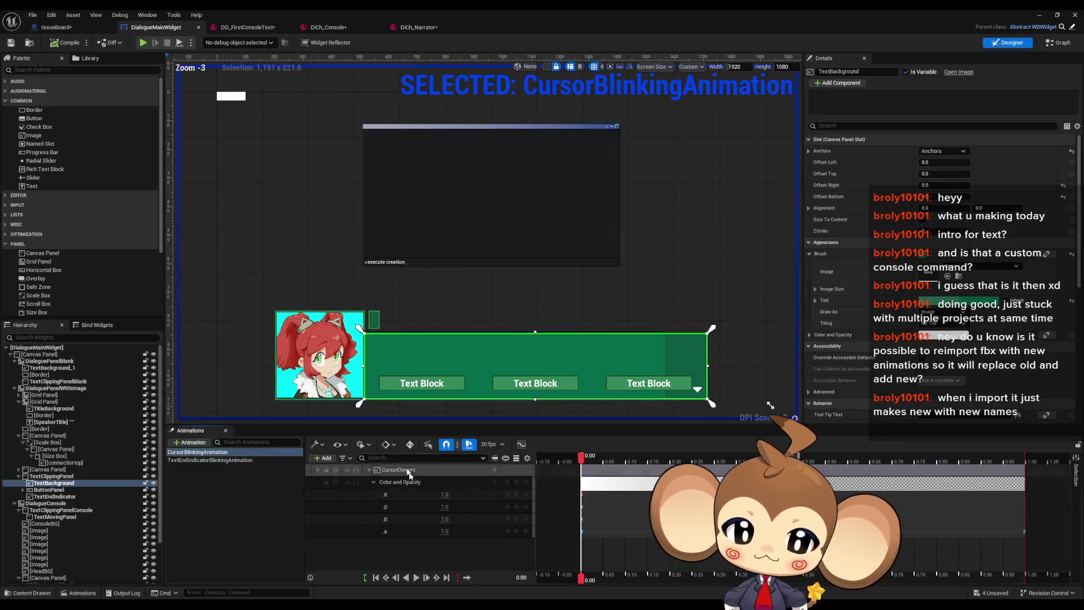
{"action": "left_click", "coordinate": [1013, 531]}
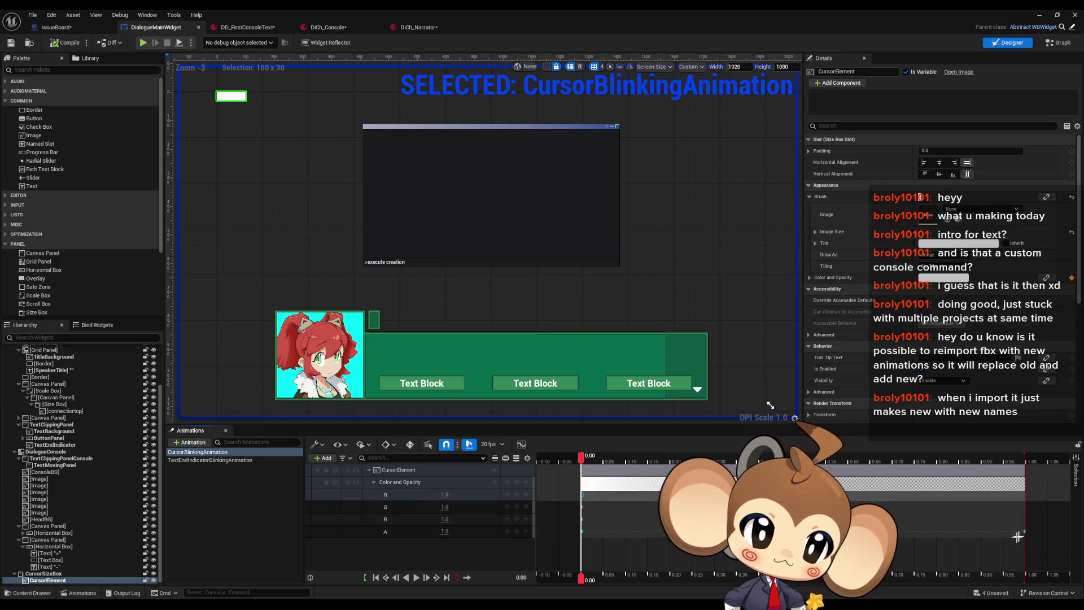
{"action": "left_click", "coordinate": [802, 531]}
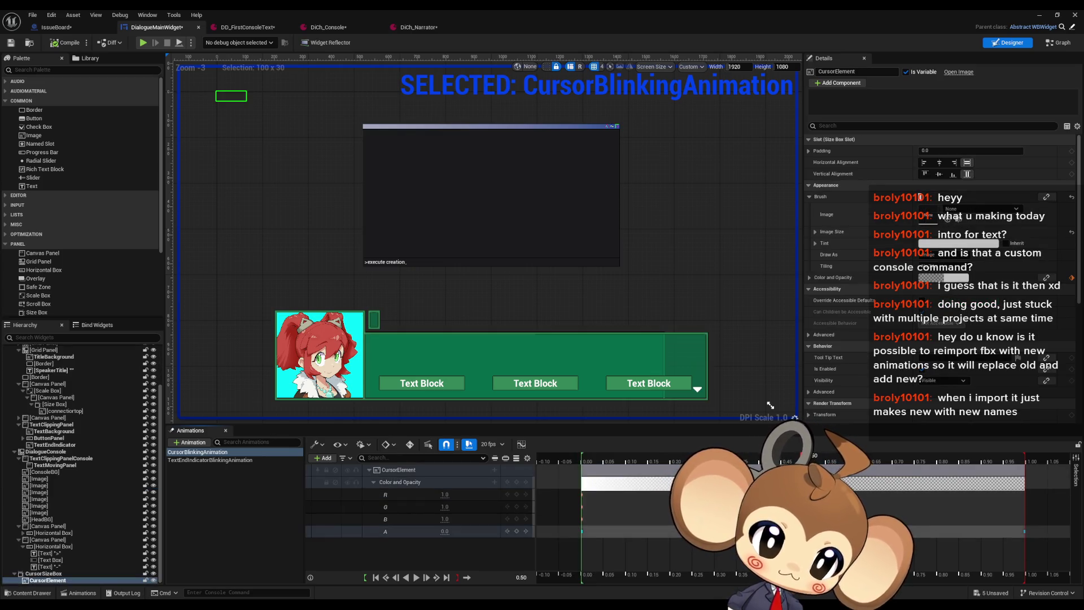
{"action": "left_click_drag", "start_coordinate": [802, 531], "coordinate": [625, 531]}
{"action": "left_click", "coordinate": [826, 456]}
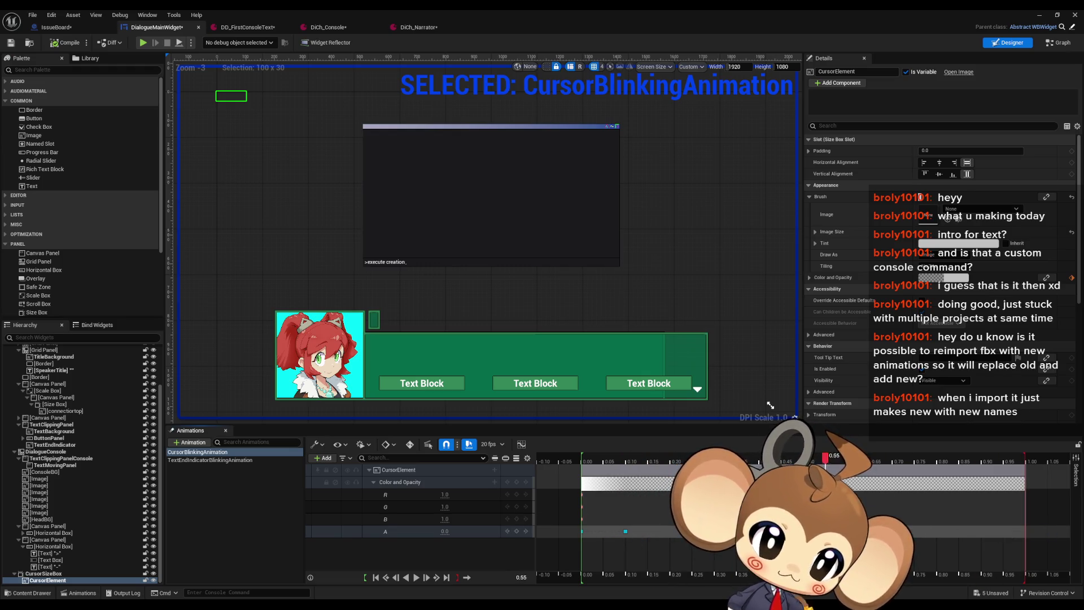
{"action": "left_click", "coordinate": [1005, 472]}
{"action": "left_click_drag", "start_coordinate": [1005, 472], "coordinate": [668, 472]}
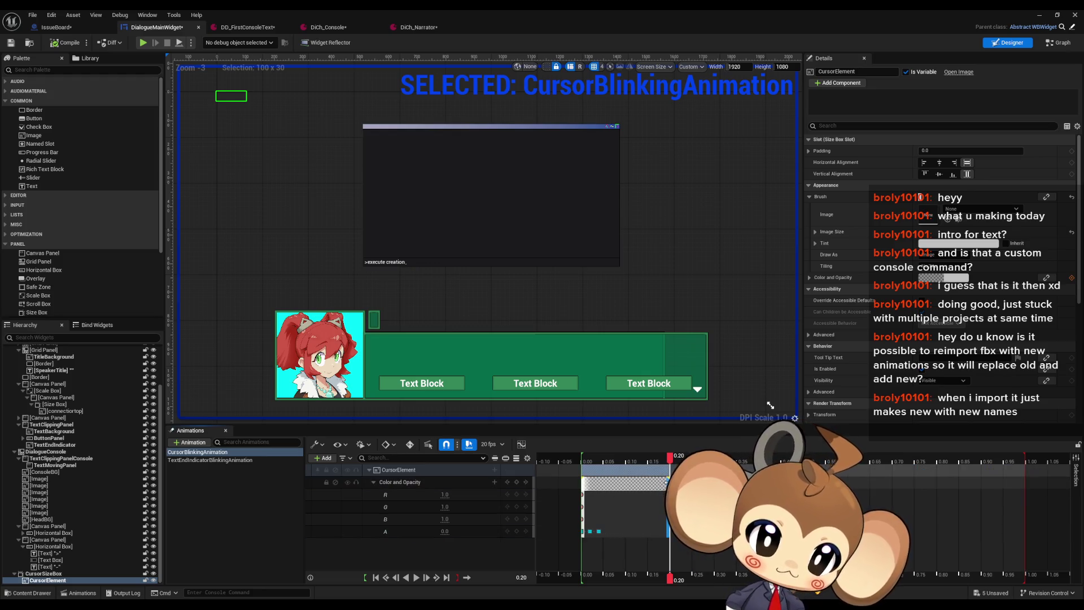
{"action": "mouse_move", "coordinate": [598, 532]}
{"action": "left_mouse_down"}
{"action": "mouse_move", "coordinate": [657, 532]}
{"action": "mouse_move", "coordinate": [625, 532]}
{"action": "left_mouse_up"}
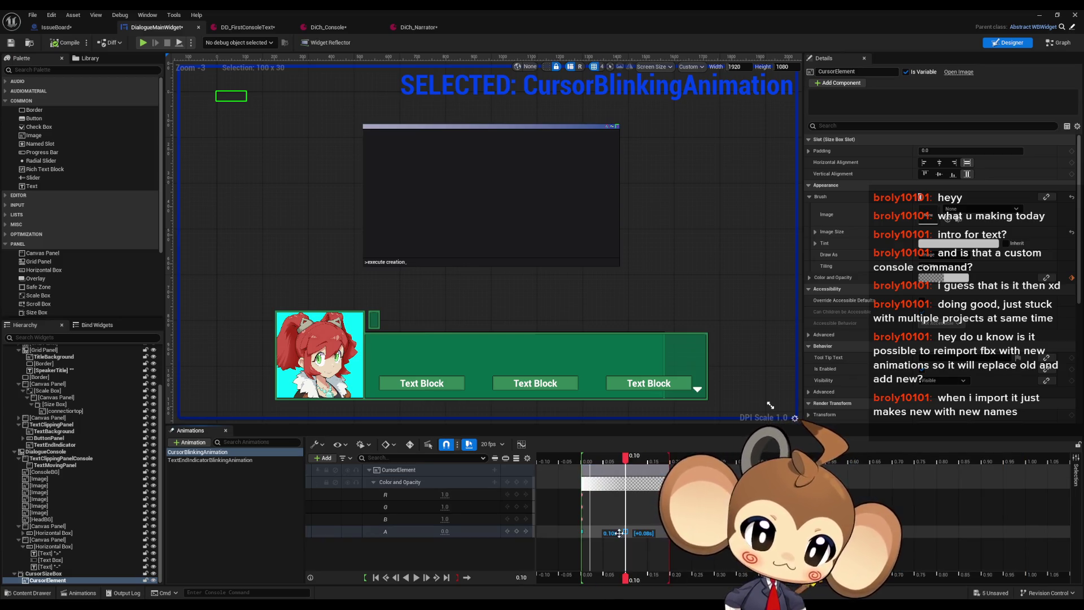
{"action": "left_click", "coordinate": [1041, 15]}
{"action": "left_click", "coordinate": [210, 43]}
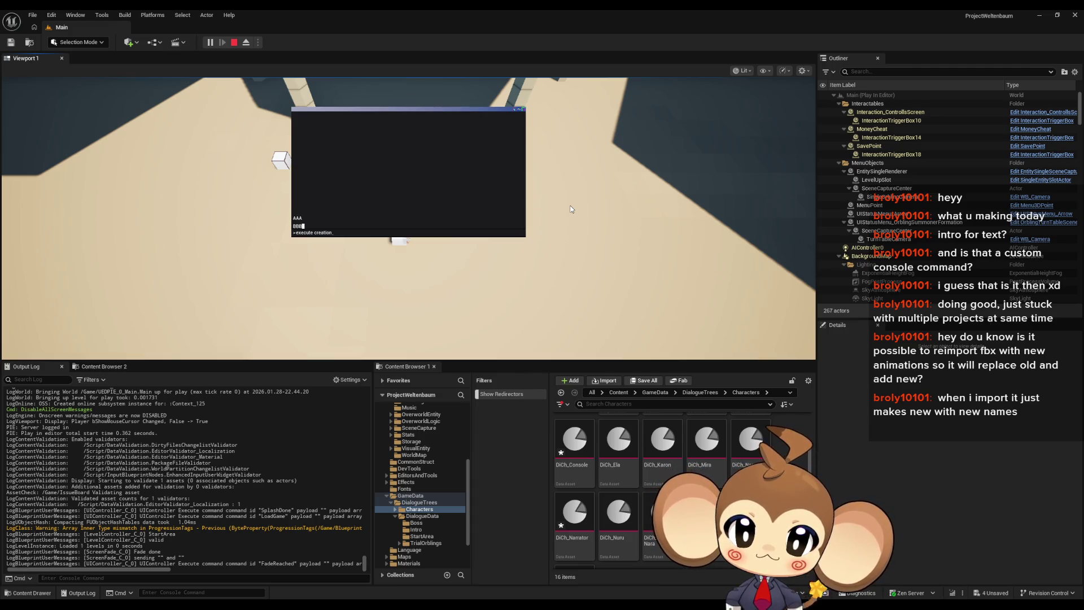
Stop the play test and add the IssueBoard note 'animation of cursor broken in console'.
{"action": "left_click", "coordinate": [233, 43]}
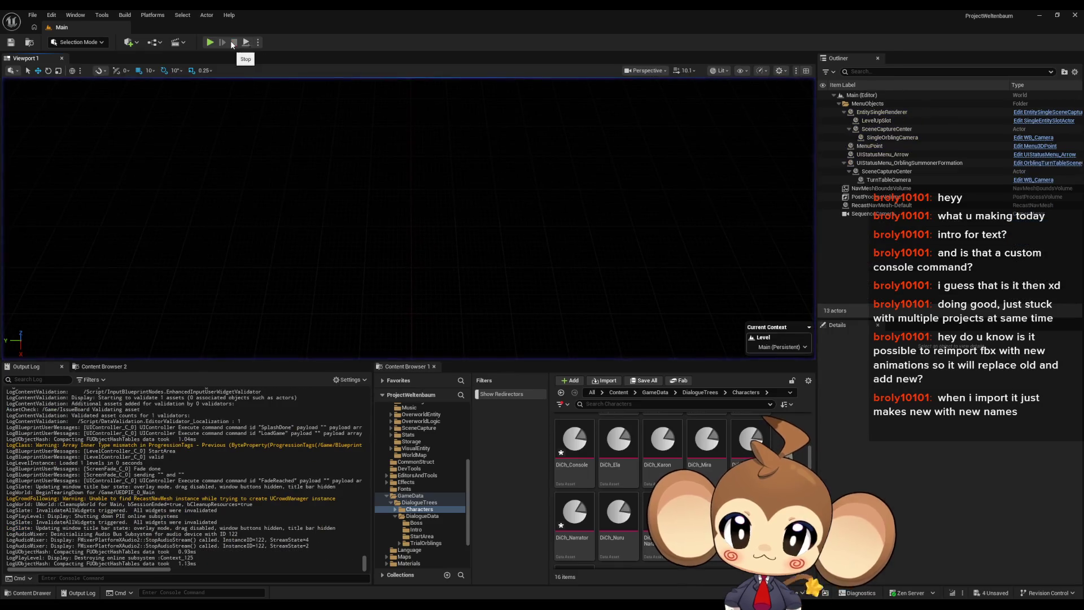
{"action": "mouse_move", "coordinate": [407, 598]}
{"action": "left_click", "coordinate": [406, 567]}
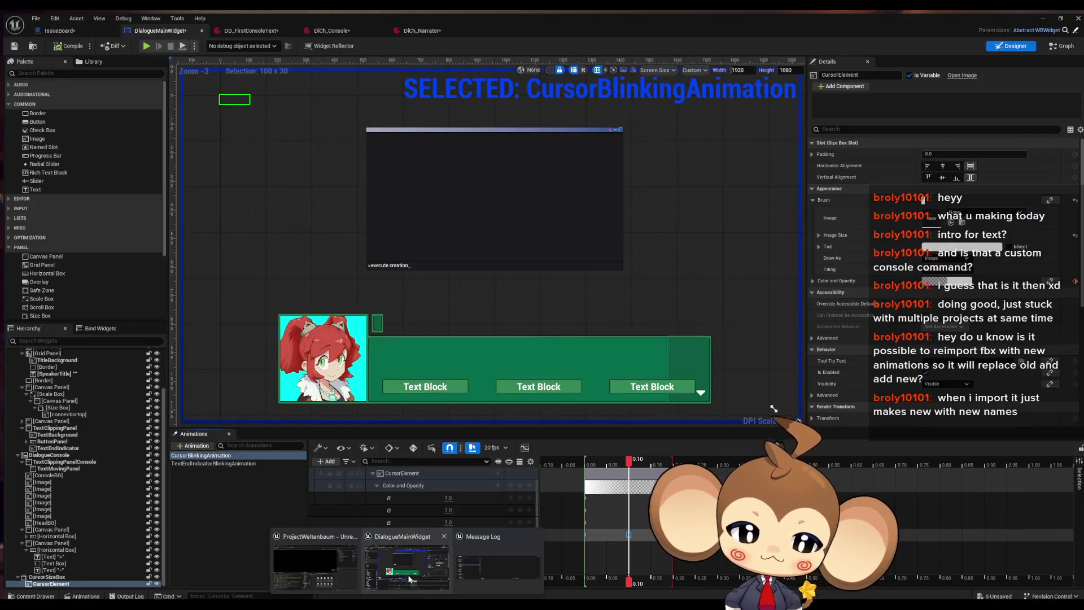
{"action": "left_click", "coordinate": [409, 578]}
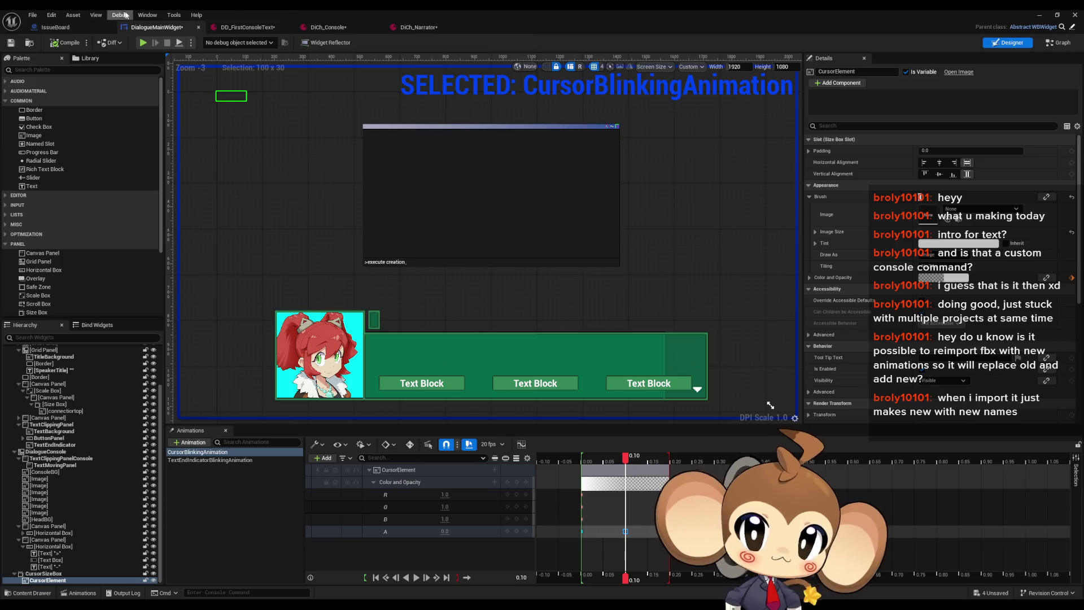
{"action": "left_click", "coordinate": [84, 29]}
{"action": "left_click", "coordinate": [712, 328]}
{"action": "type", "text": "canf cui"}
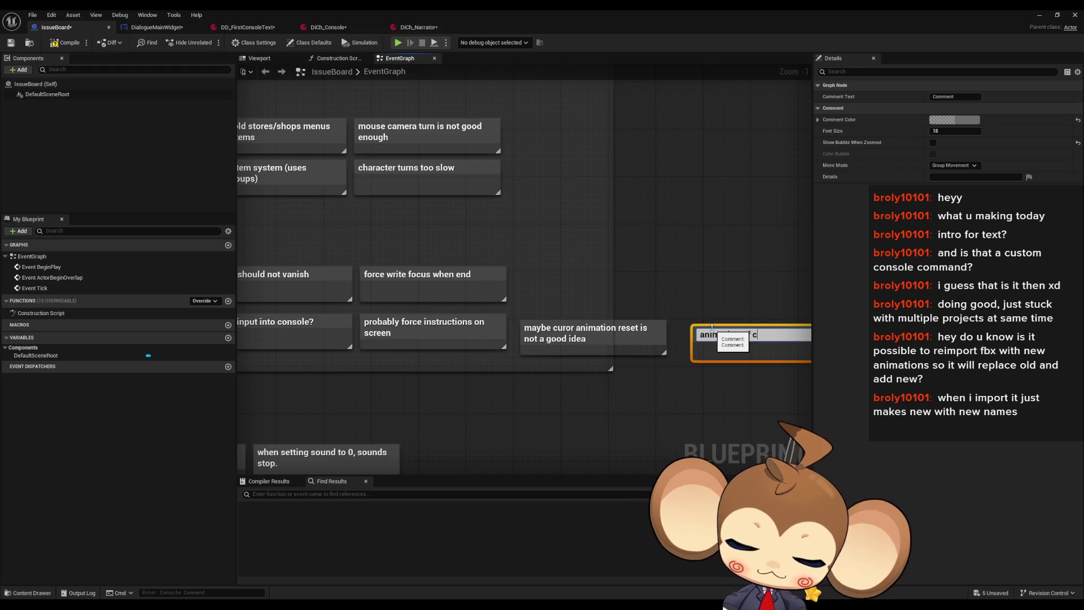
{"action": "type", "text": "rs"}
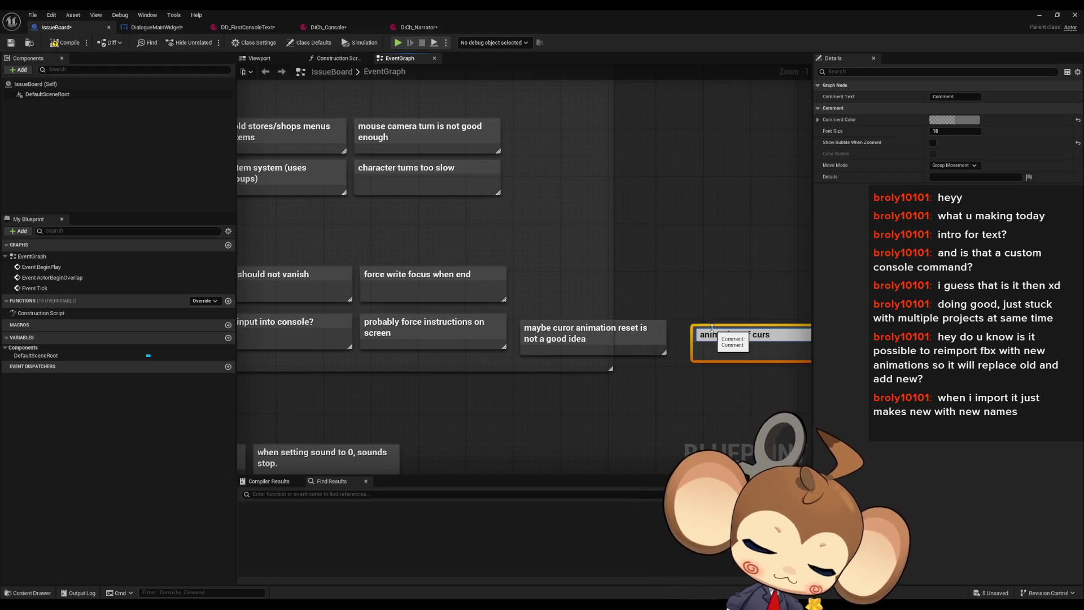
{"action": "type", "text": "or broken console"}
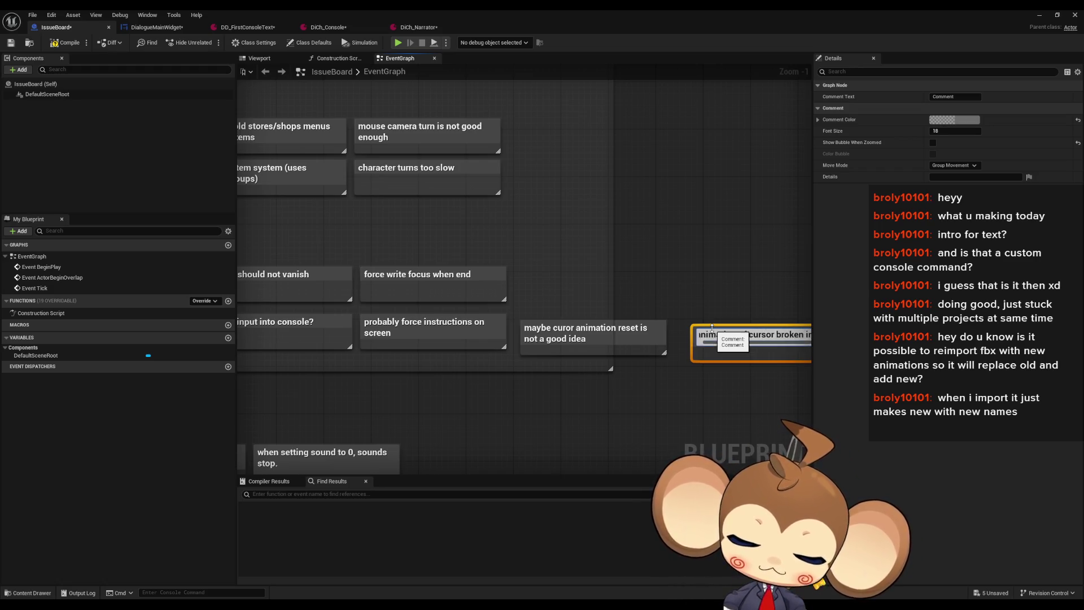
{"action": "key", "text": "Return"}
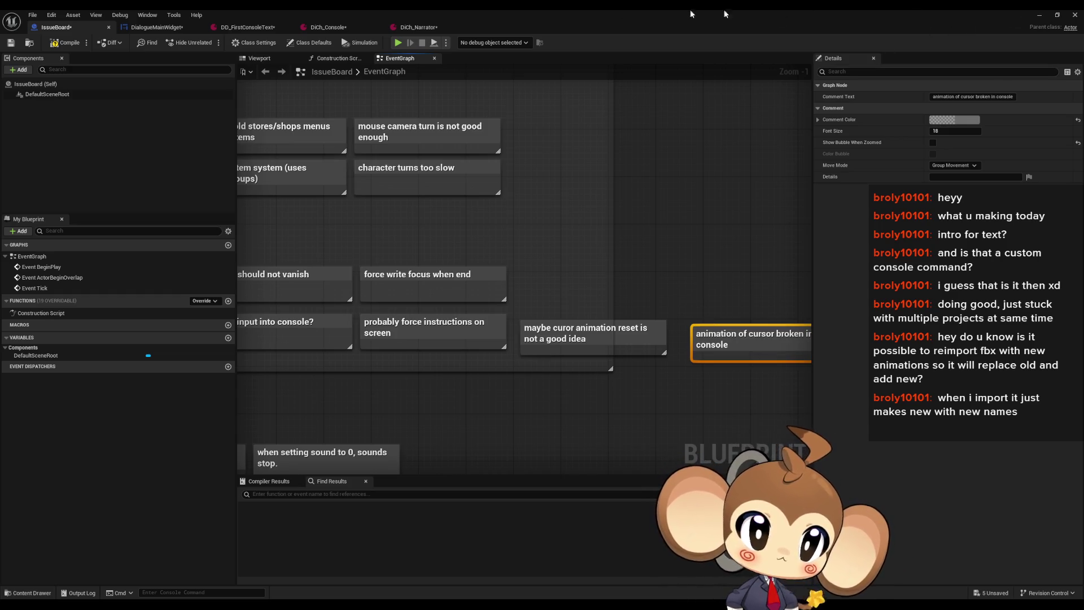
{"action": "left_click", "coordinate": [249, 27]}
Set DD_FirstConsoleText's Default Character Asset to DiCh_Narrator.
{"action": "left_click", "coordinate": [495, 97]}
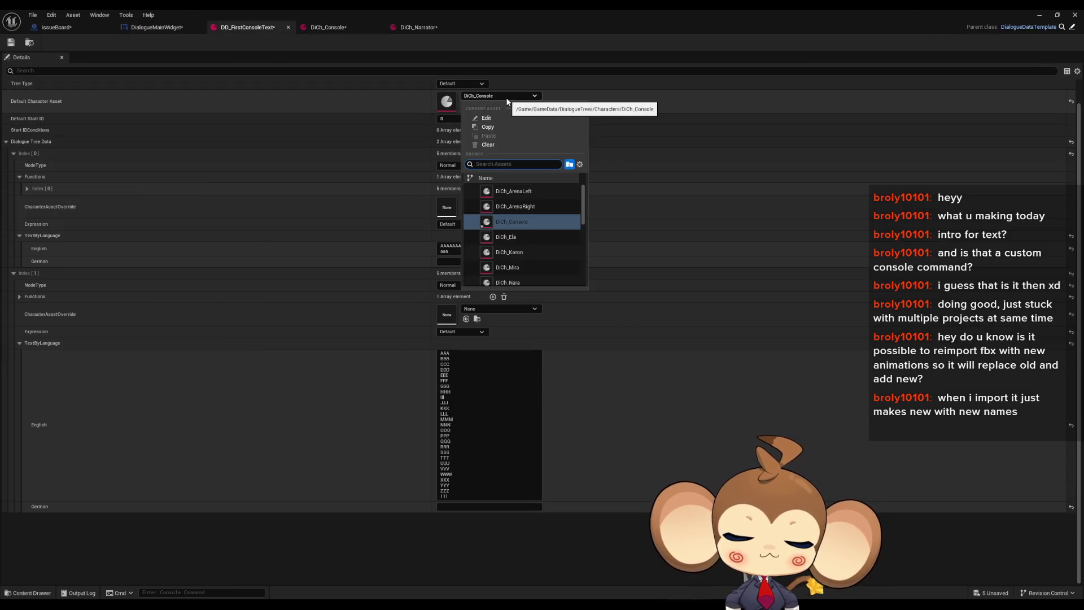
{"action": "type", "text": "narra"}
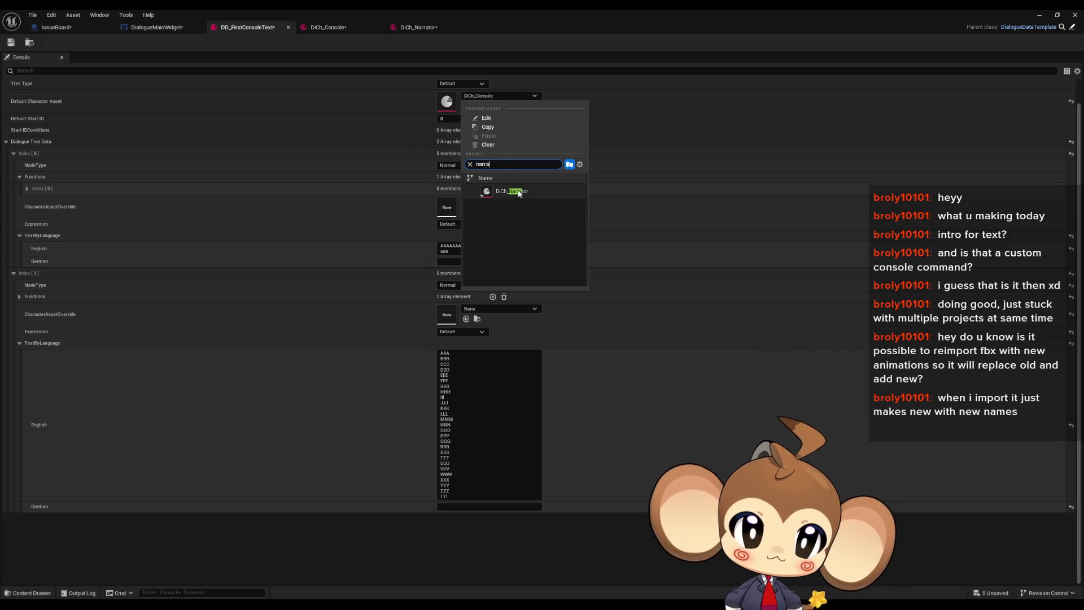
{"action": "left_click", "coordinate": [511, 192]}
Play-test the console dialogue, advancing through its lines, then stop.
{"action": "left_click", "coordinate": [1039, 15]}
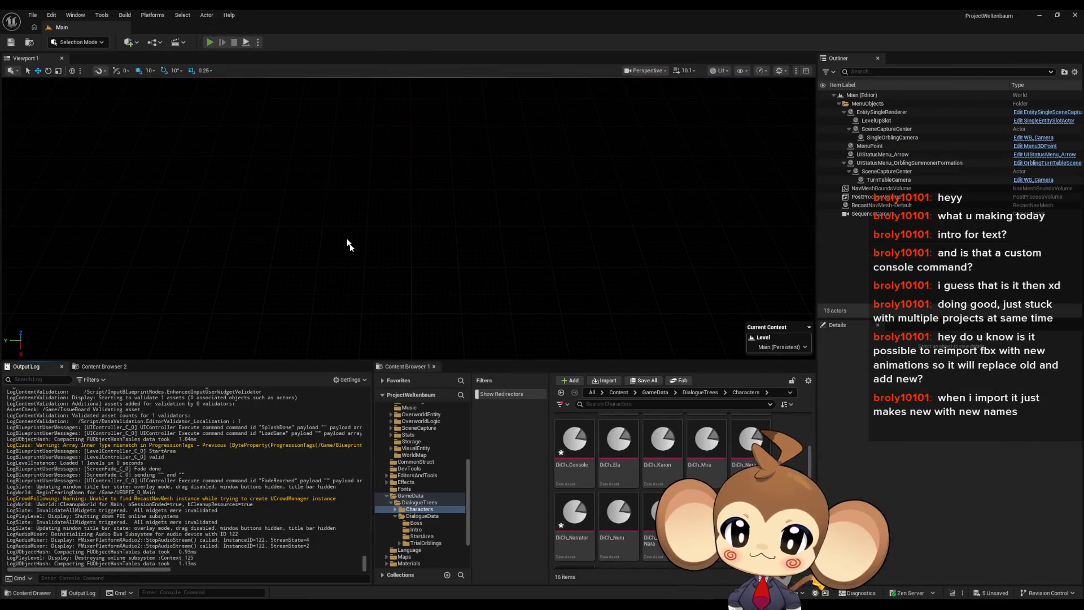
{"action": "key", "text": "alt+p"}
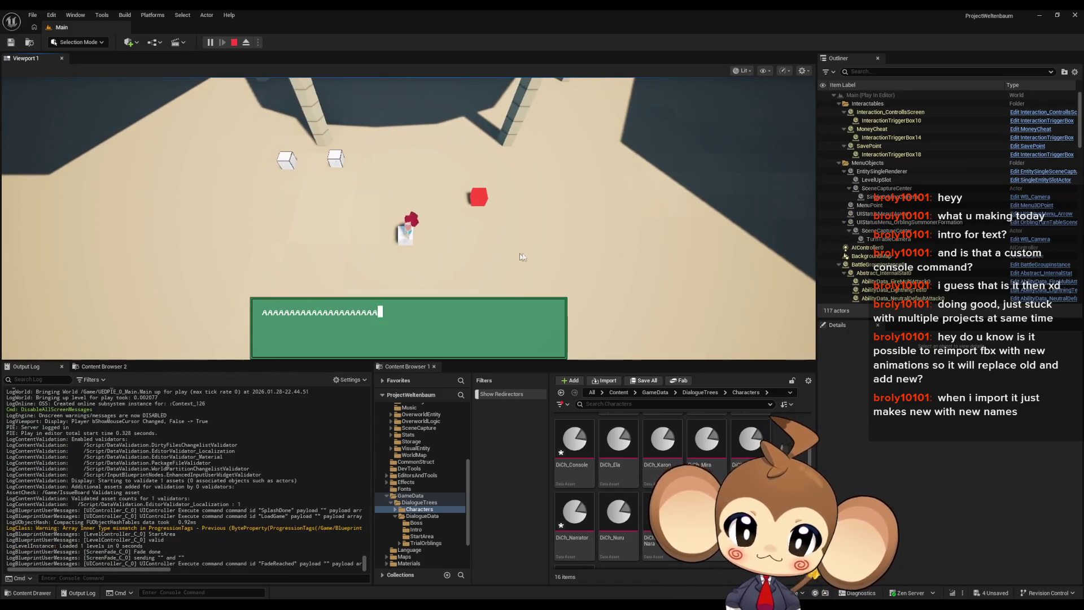
{"action": "key", "text": "space"}
{"action": "key", "text": "space"}
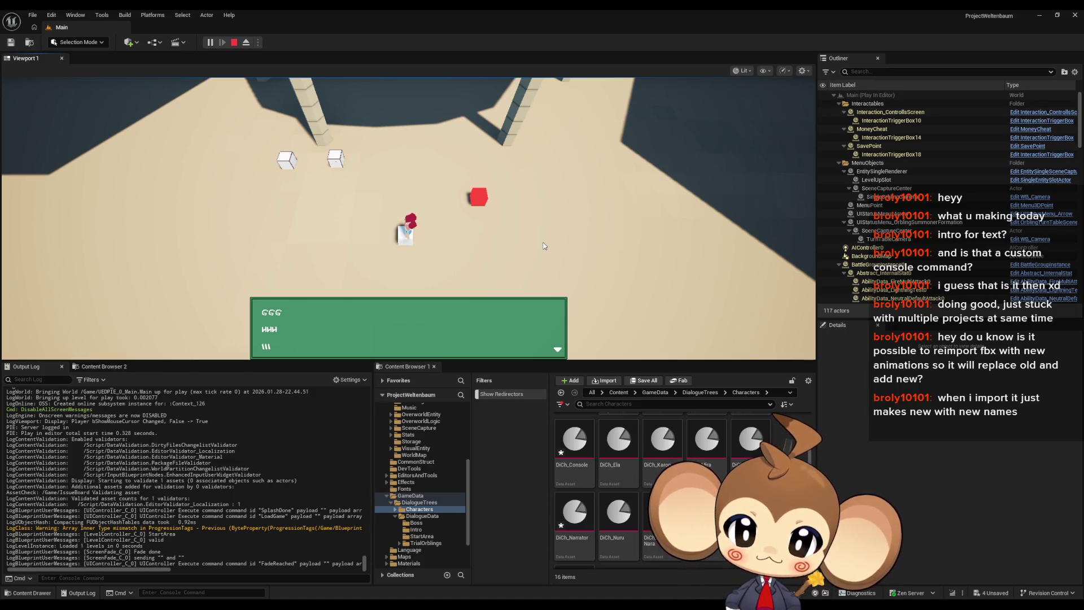
{"action": "left_click", "coordinate": [234, 42]}
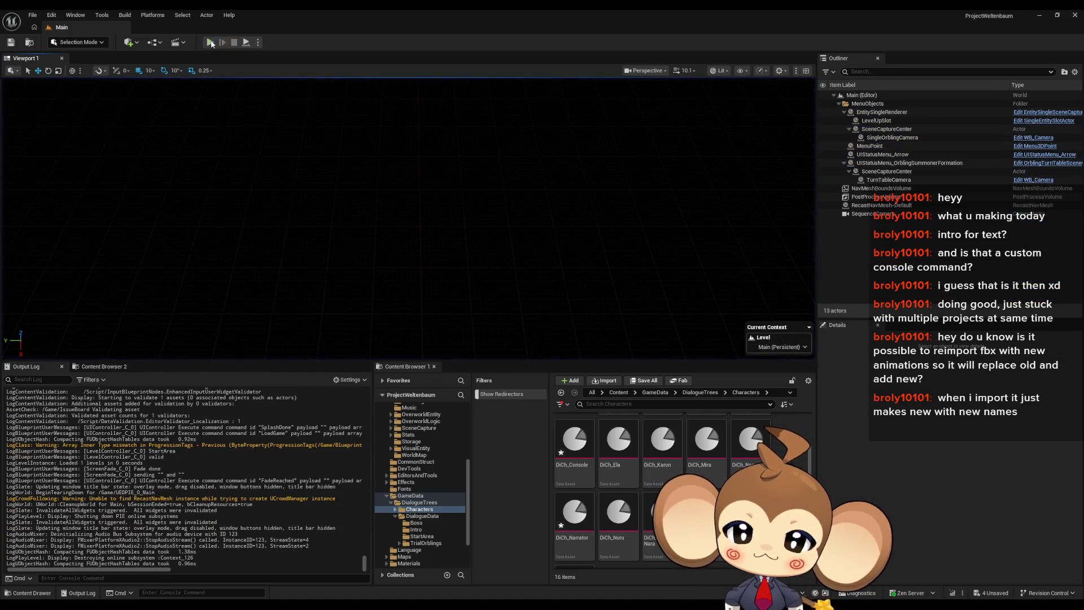
{"action": "left_click", "coordinate": [438, 567]}
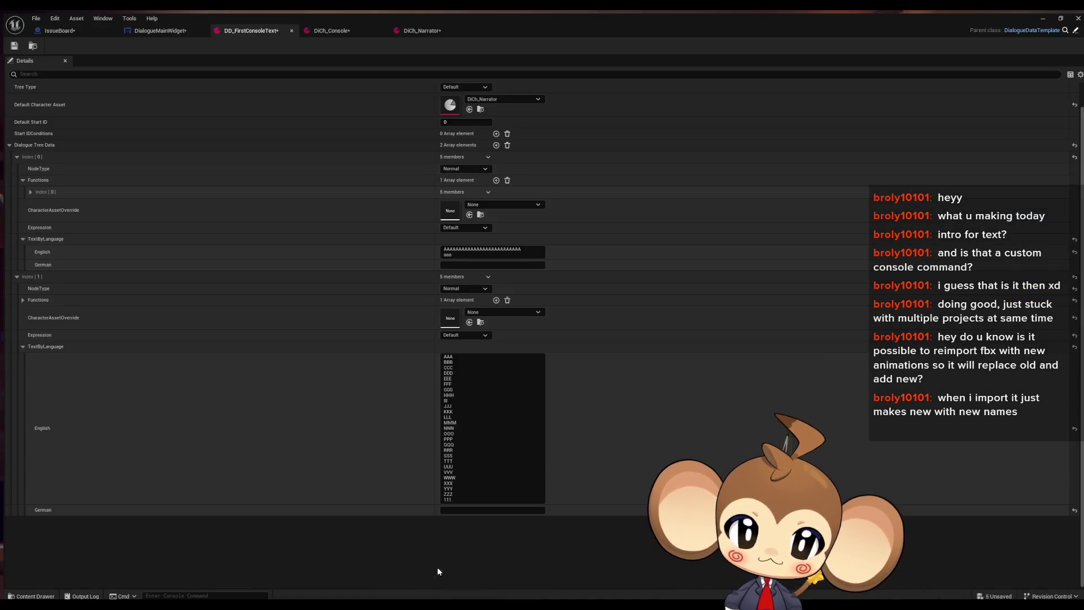
Set DiCh_Narrator's TypeSpeed to 1.0 and play-test the dialogue through Load Game.
{"action": "left_click", "coordinate": [416, 27]}
{"action": "left_click", "coordinate": [452, 248]}
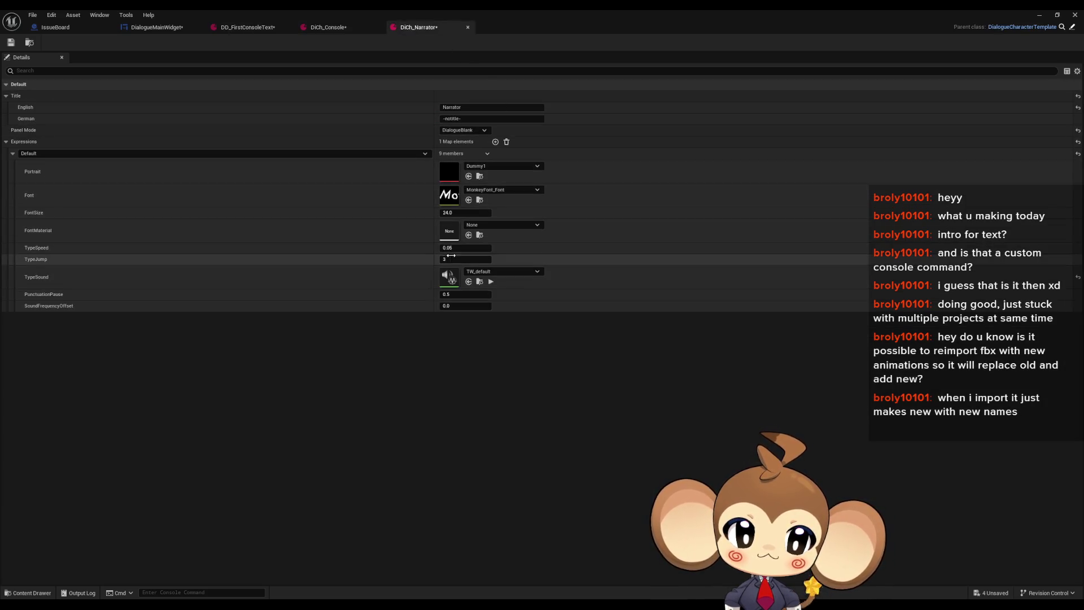
{"action": "left_click", "coordinate": [1040, 14]}
{"action": "left_click", "coordinate": [209, 42]}
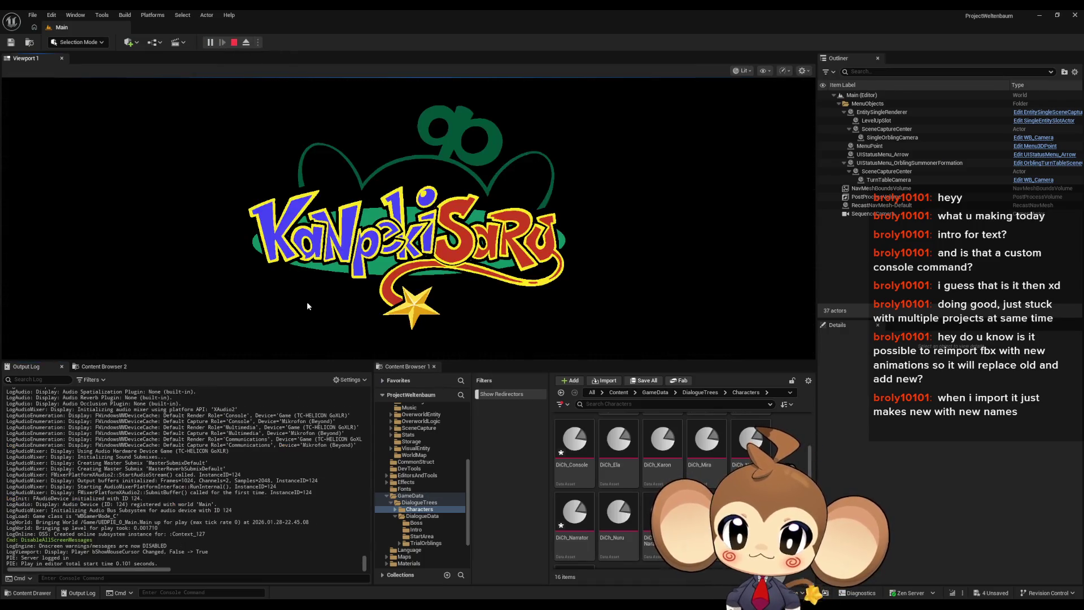
{"action": "left_click", "coordinate": [122, 311]}
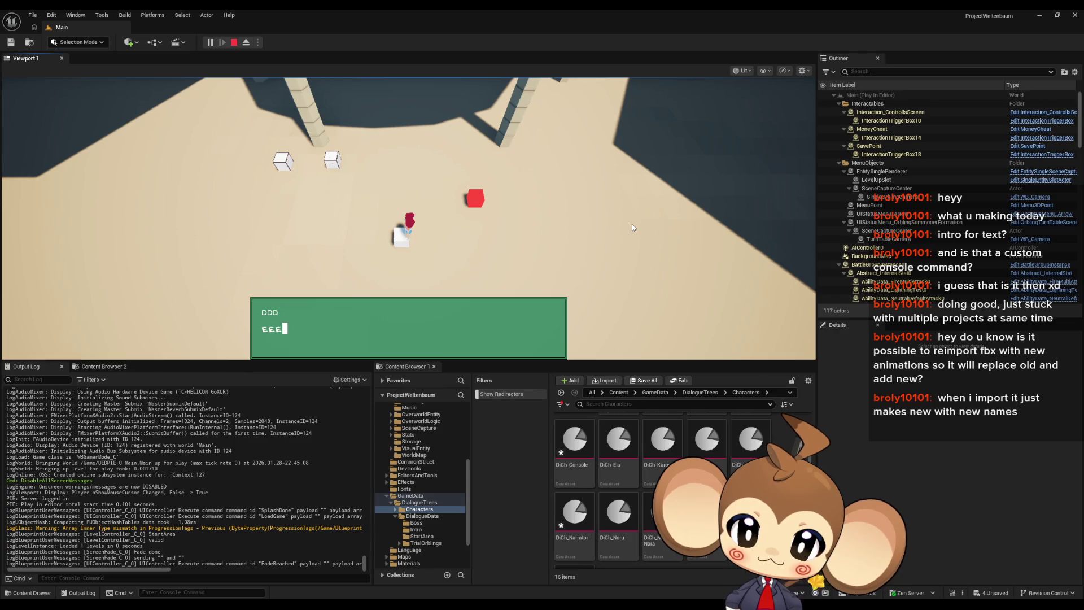
{"action": "left_click", "coordinate": [234, 42]}
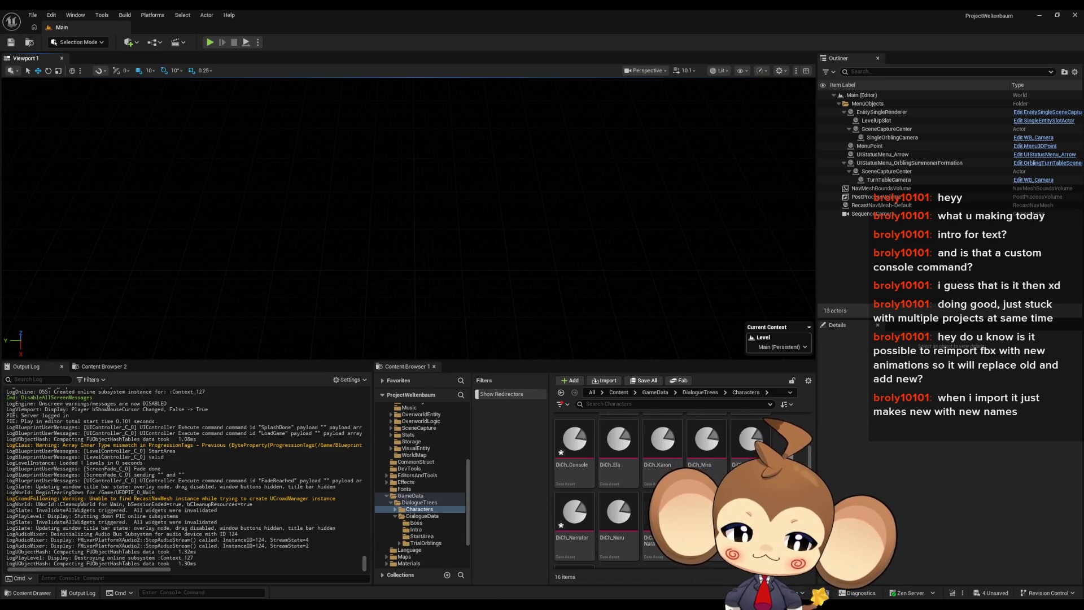
Start appending '. no broken f' to the 'animation of cursor broken in console' note.
{"action": "mouse_move", "coordinate": [418, 585]}
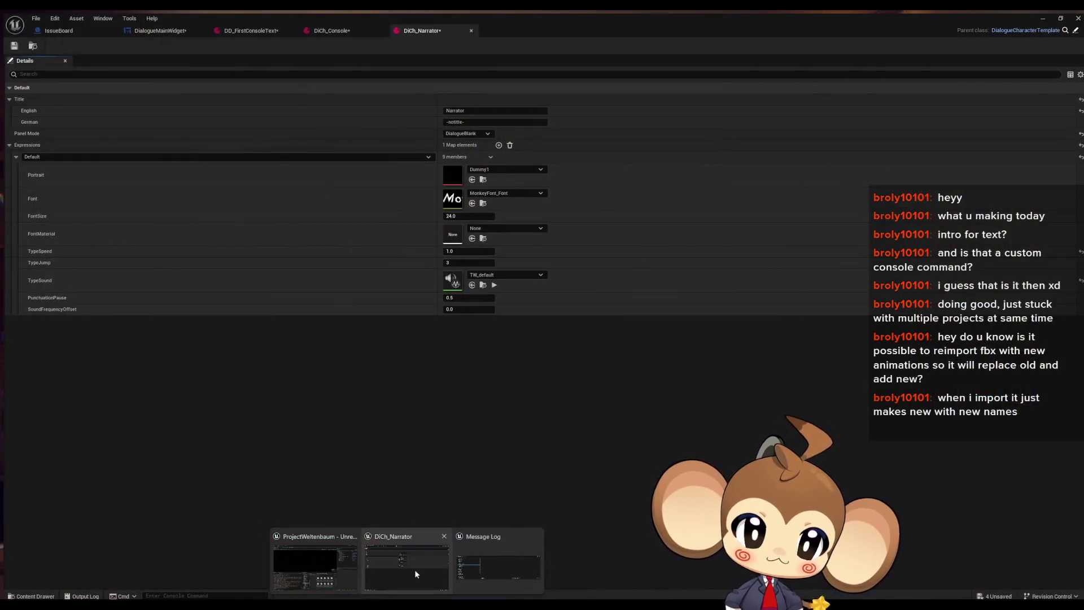
{"action": "left_click", "coordinate": [415, 573]}
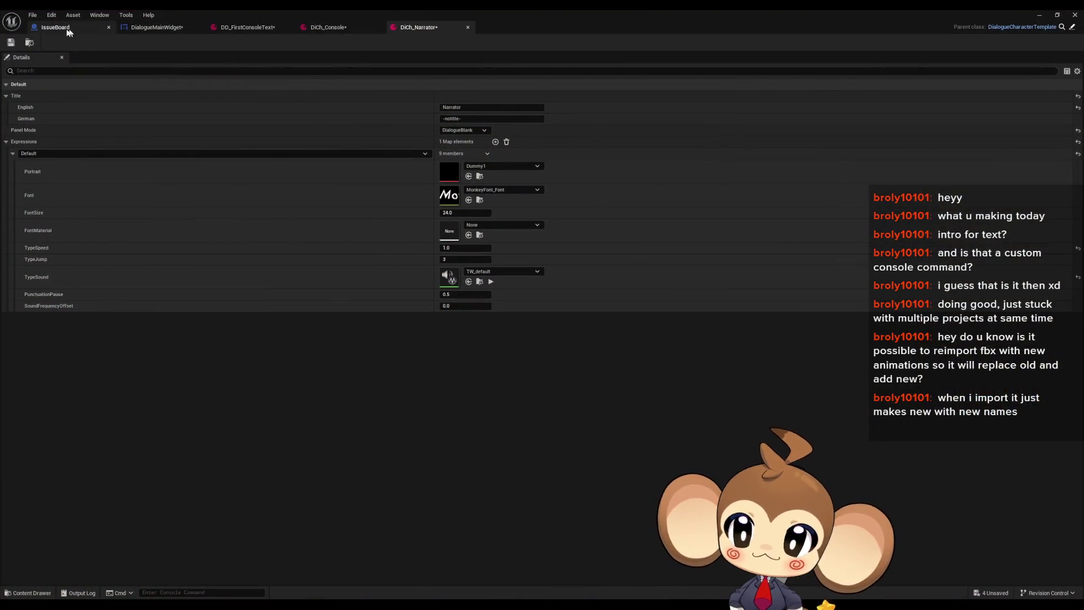
{"action": "left_click", "coordinate": [59, 31]}
{"action": "double_click", "coordinate": [626, 321]}
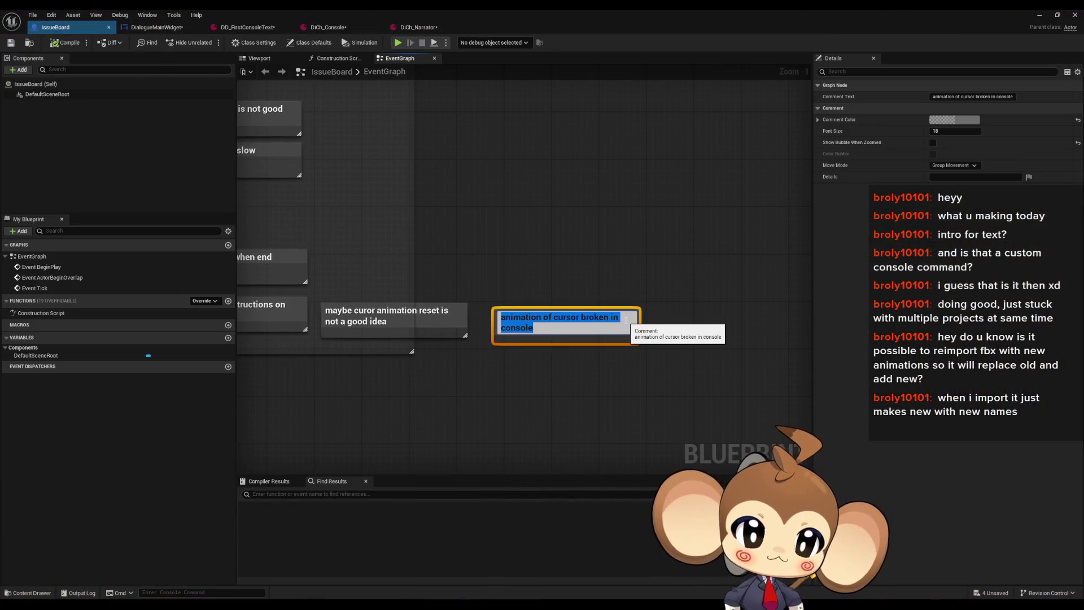
{"action": "type", "text": ". no b"}
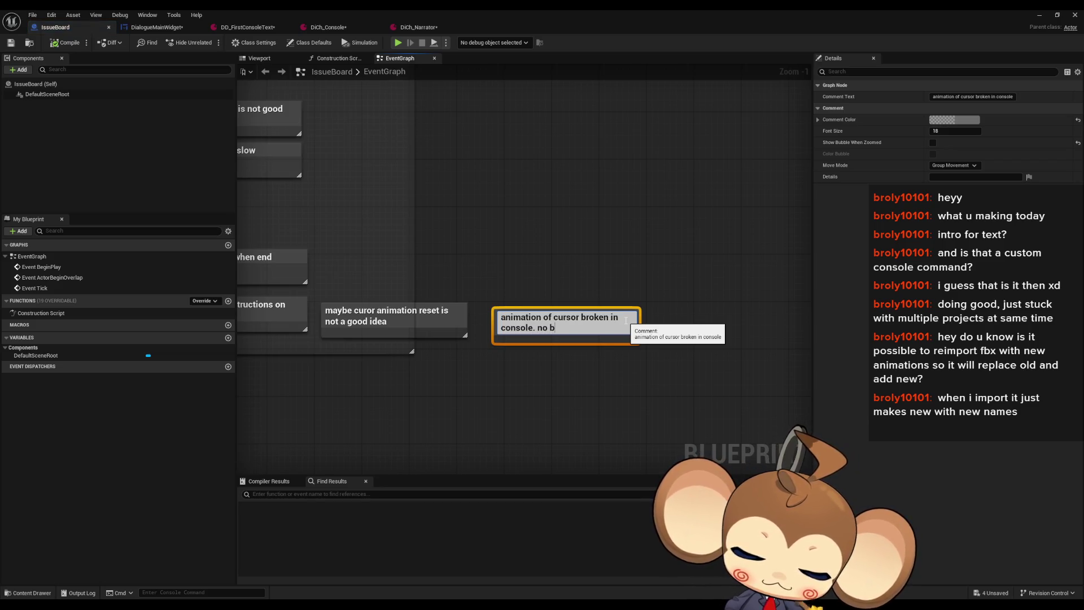